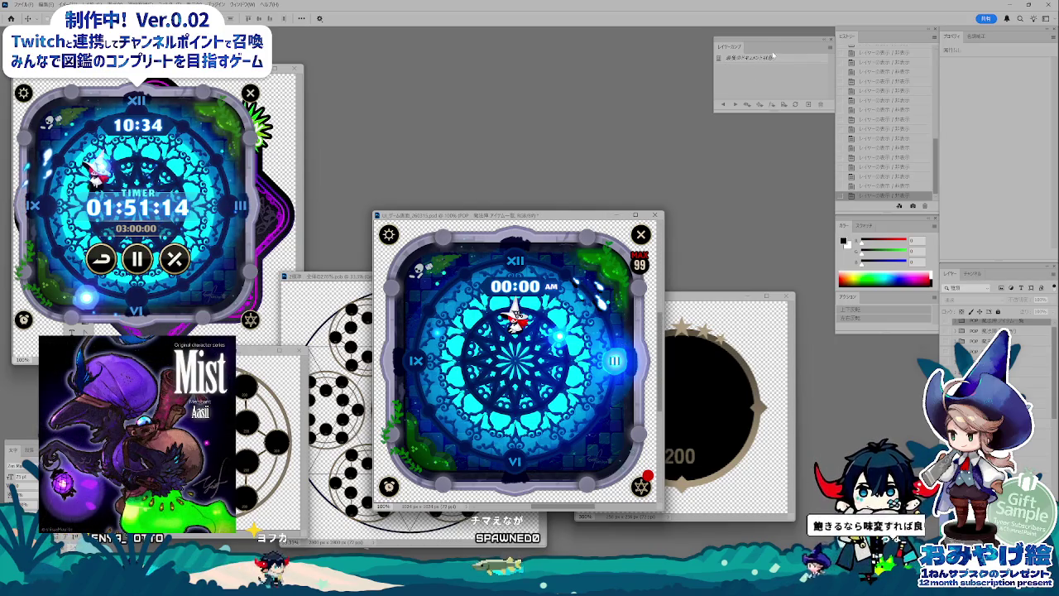
Step: Reposition the clock-face game screen window up and slightly right among the open documents
{"action": "left_click_drag", "start_coordinate": [773, 56], "coordinate": [770, 39]}
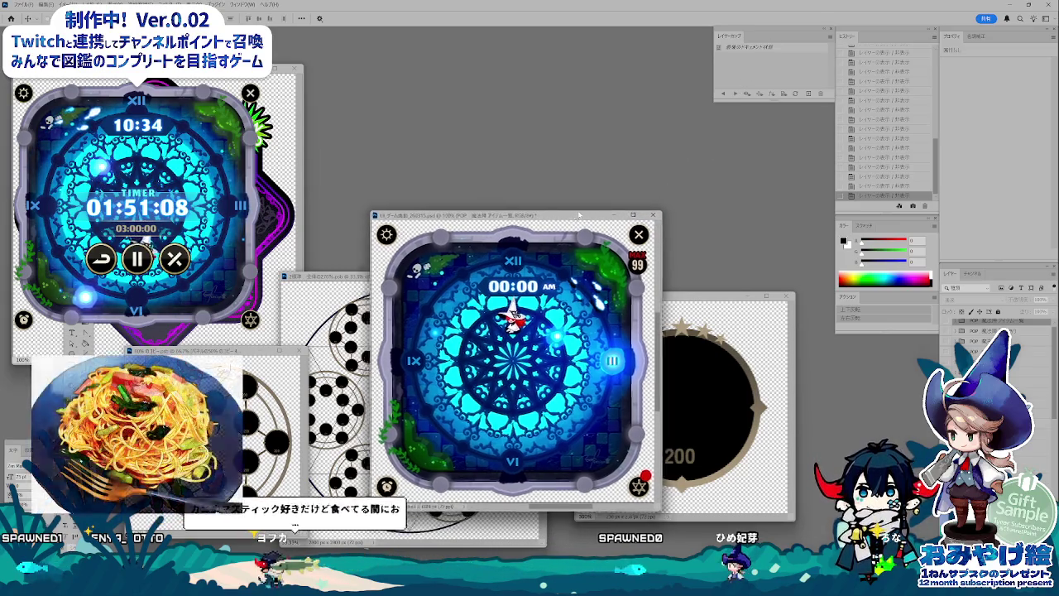
{"action": "mouse_move", "coordinate": [593, 215]}
{"action": "left_mouse_down"}
{"action": "mouse_move", "coordinate": [613, 190]}
{"action": "mouse_move", "coordinate": [597, 204]}
{"action": "left_mouse_up"}
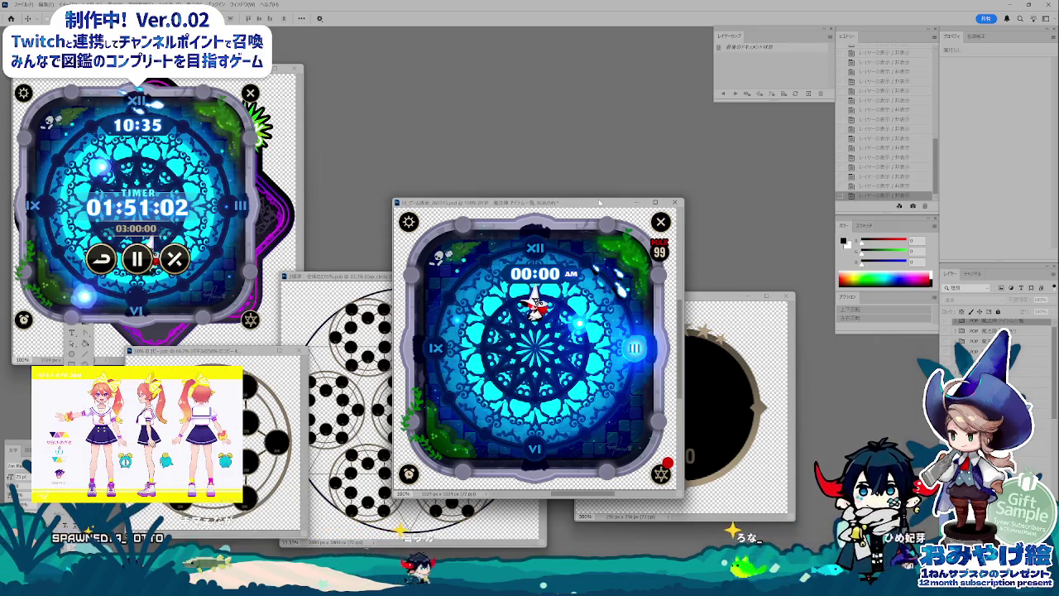
{"action": "left_click_drag", "start_coordinate": [600, 202], "coordinate": [608, 208]}
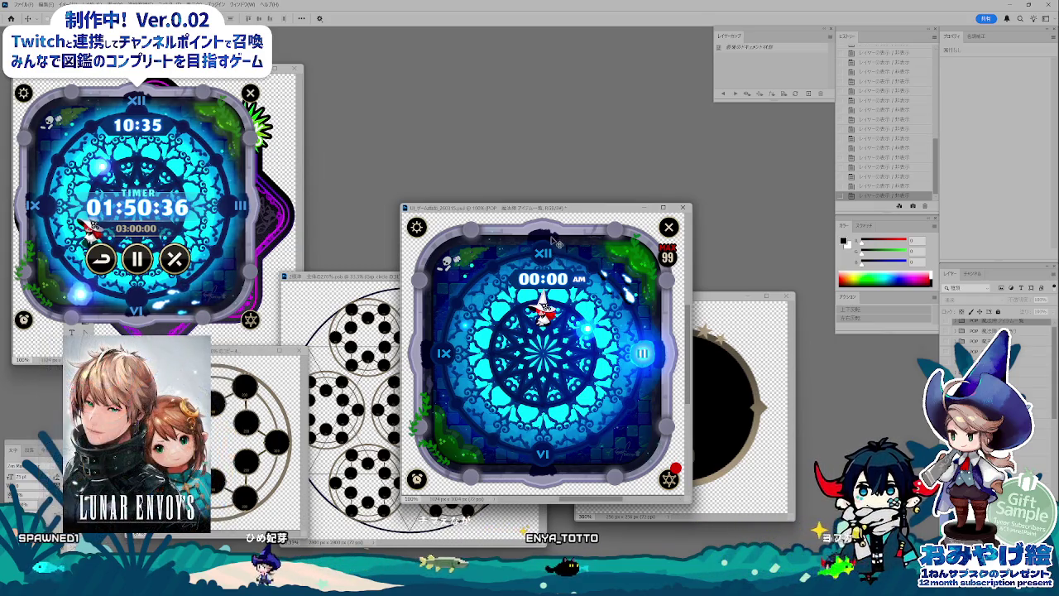
{"action": "left_click_drag", "start_coordinate": [545, 210], "coordinate": [538, 186]}
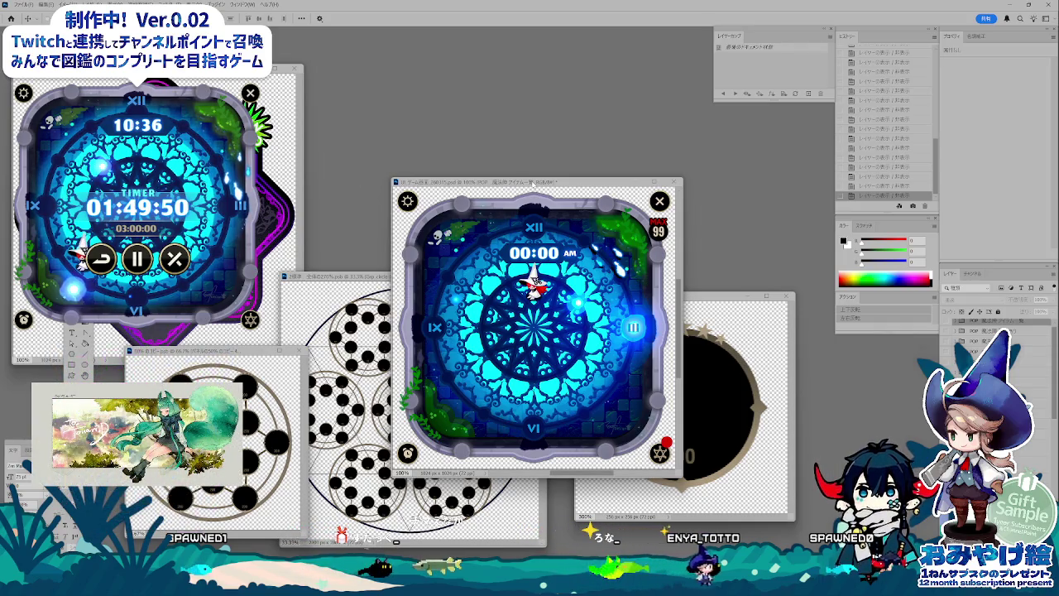
Step: Raise the clock-face document window about 70 px, clear of the circle-pattern documents
{"action": "mouse_move", "coordinate": [533, 181]}
{"action": "left_mouse_down"}
{"action": "mouse_move", "coordinate": [529, 142]}
{"action": "mouse_move", "coordinate": [542, 109]}
{"action": "left_mouse_up"}
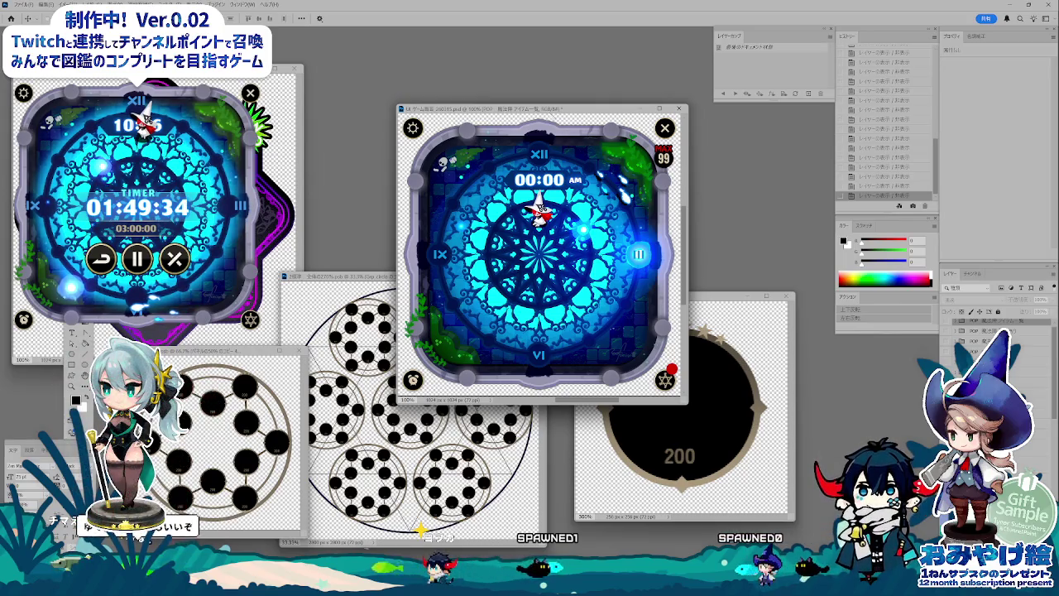
{"action": "left_click_drag", "start_coordinate": [539, 109], "coordinate": [537, 125]}
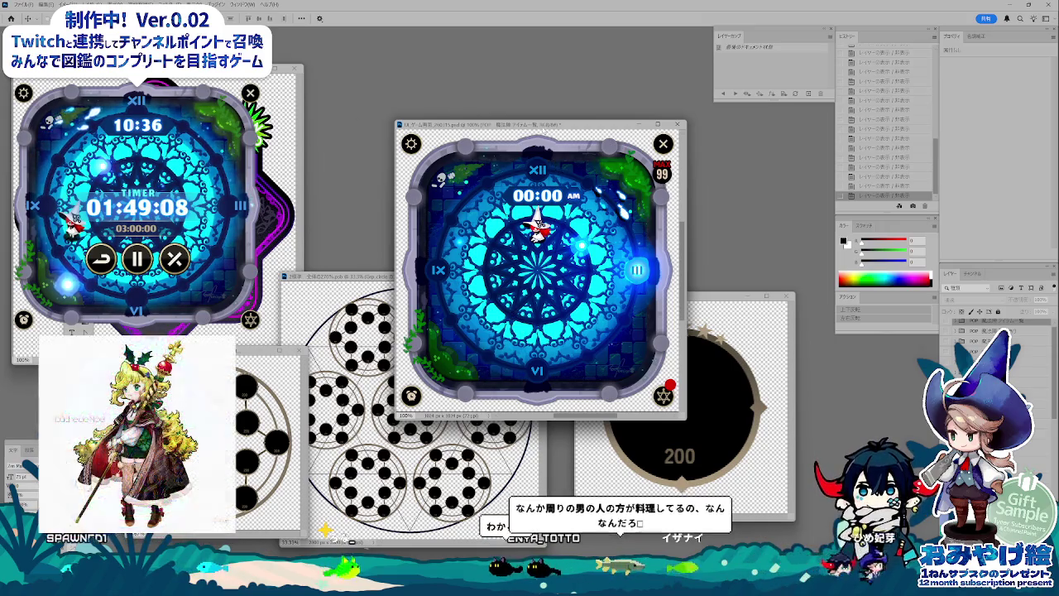
{"action": "left_click_drag", "start_coordinate": [543, 125], "coordinate": [539, 110]}
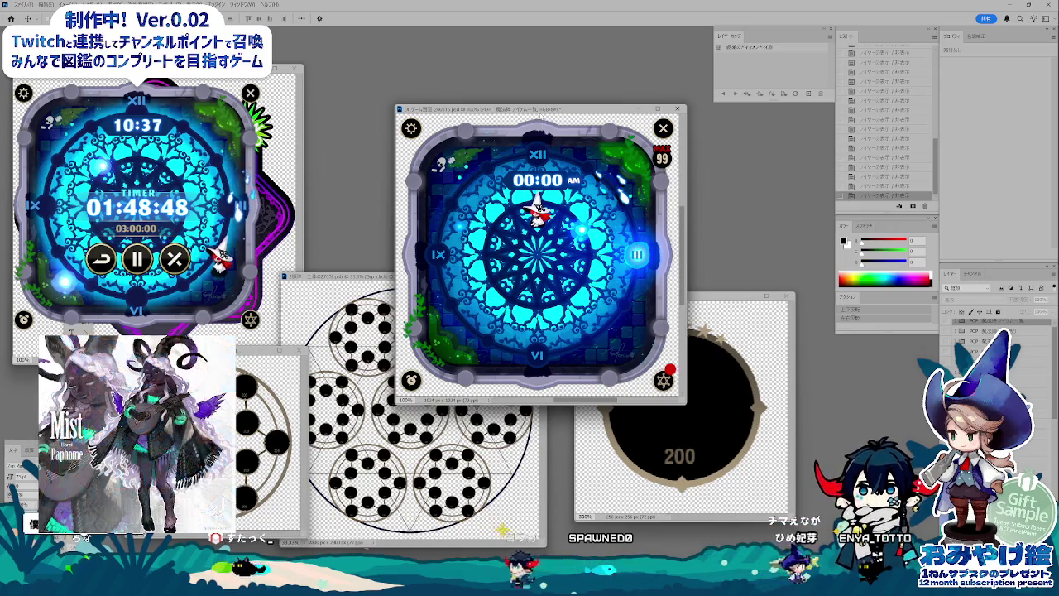
{"action": "left_click_drag", "start_coordinate": [538, 108], "coordinate": [536, 105]}
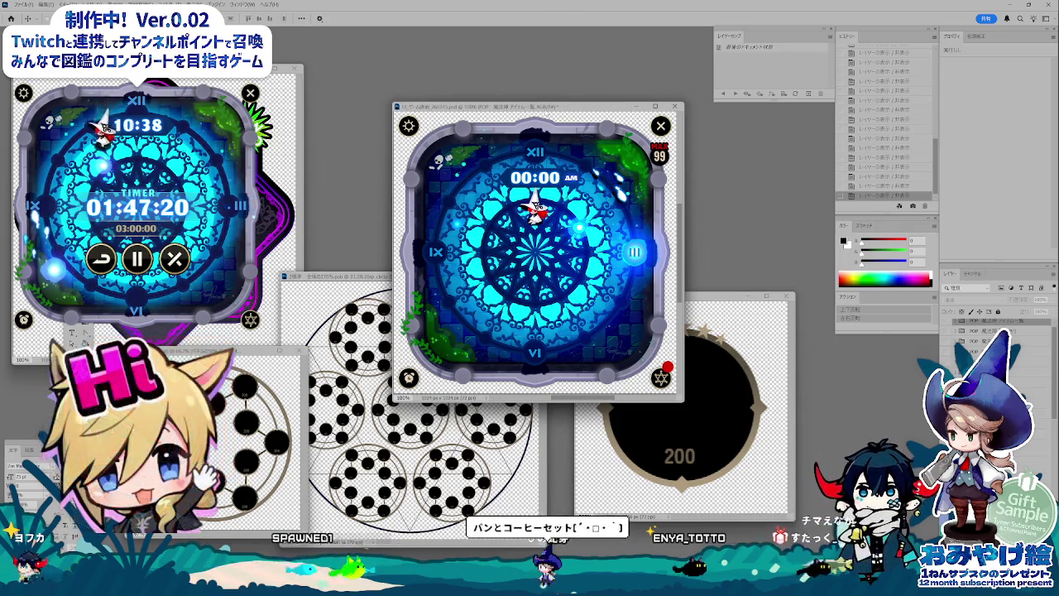
Step: Lower the clock-face document window down-left over the middle of the workspace, fine-tuning its position
{"action": "mouse_move", "coordinate": [596, 106]}
{"action": "left_mouse_down"}
{"action": "mouse_move", "coordinate": [577, 153]}
{"action": "mouse_move", "coordinate": [516, 147]}
{"action": "left_mouse_up"}
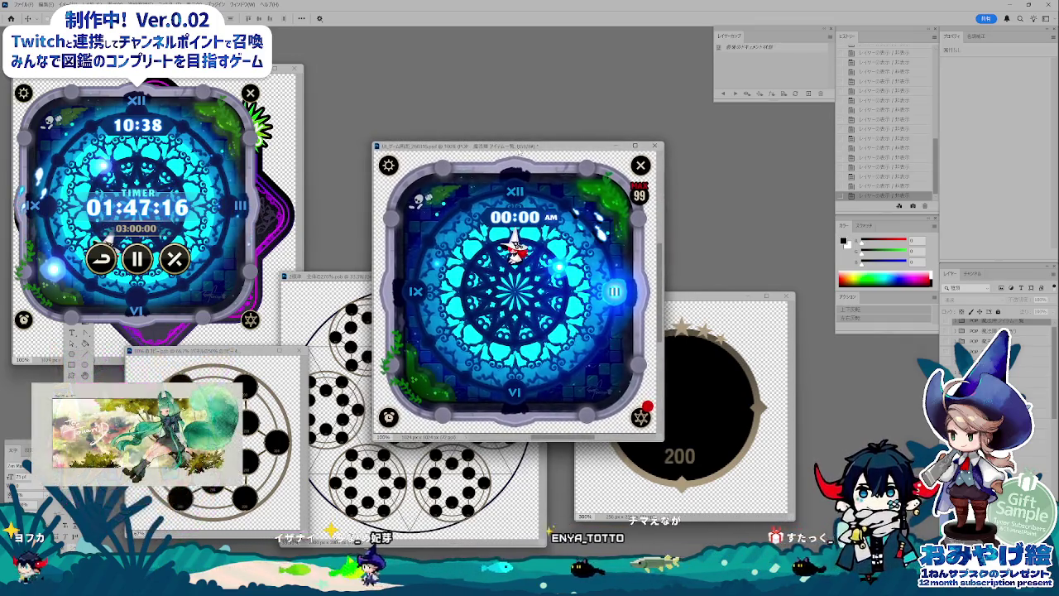
{"action": "left_click_drag", "start_coordinate": [515, 147], "coordinate": [520, 157]}
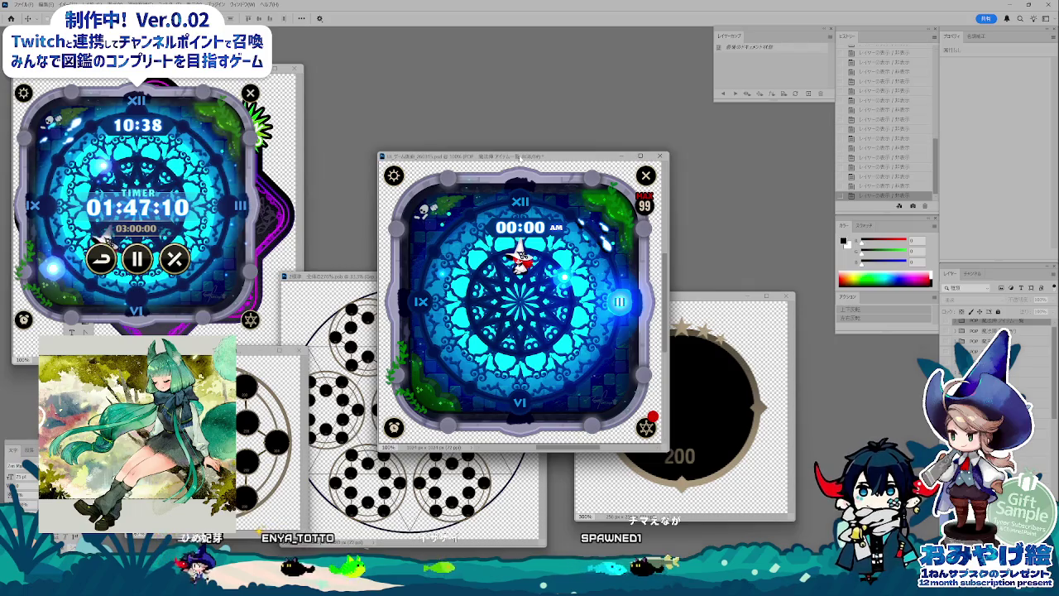
{"action": "left_click_drag", "start_coordinate": [522, 157], "coordinate": [527, 157]}
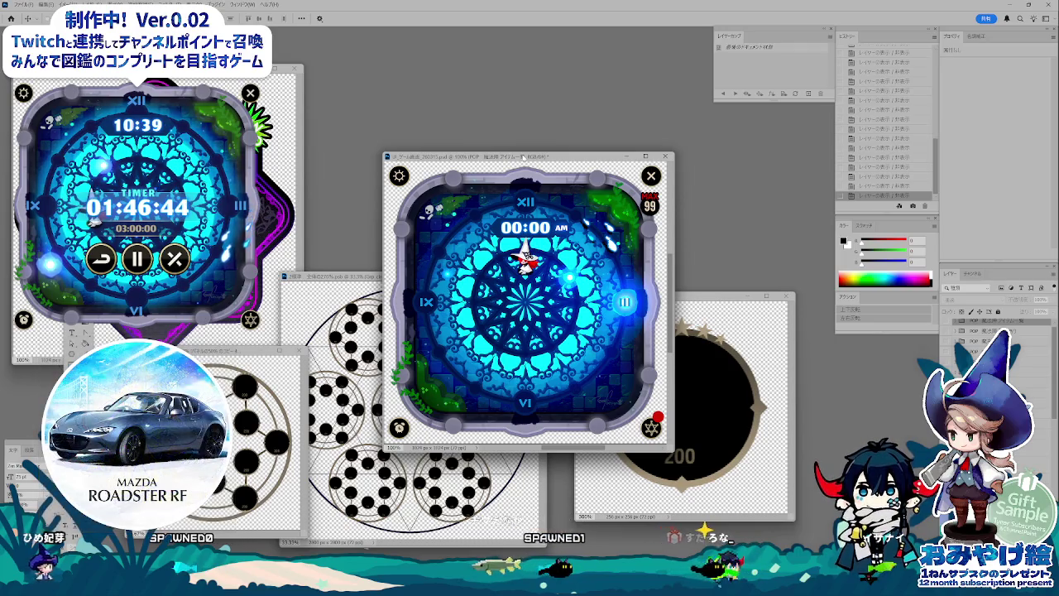
{"action": "left_click_drag", "start_coordinate": [523, 157], "coordinate": [526, 165]}
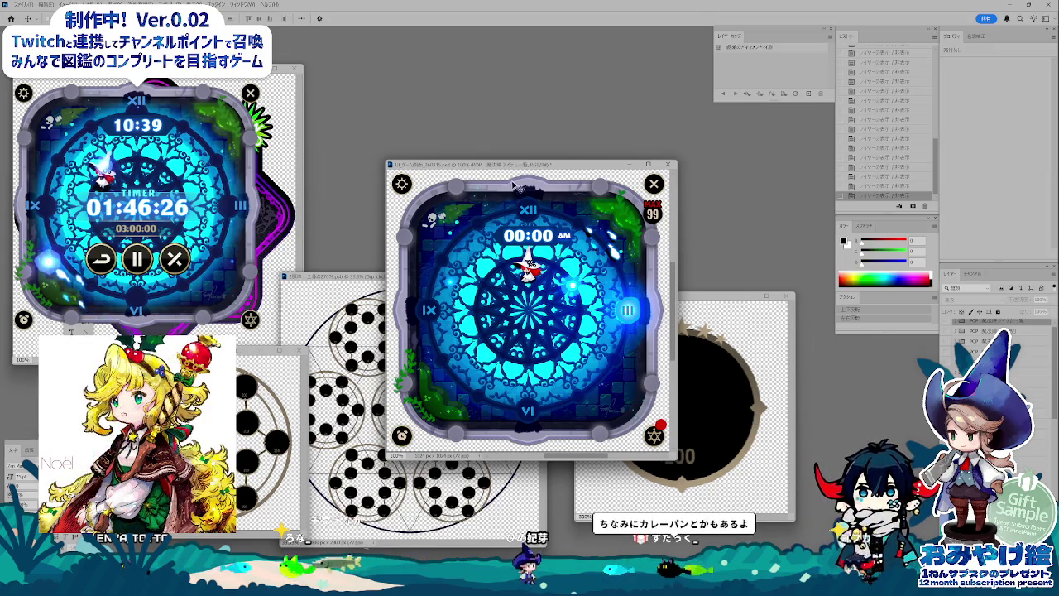
{"action": "left_click_drag", "start_coordinate": [526, 164], "coordinate": [529, 165]}
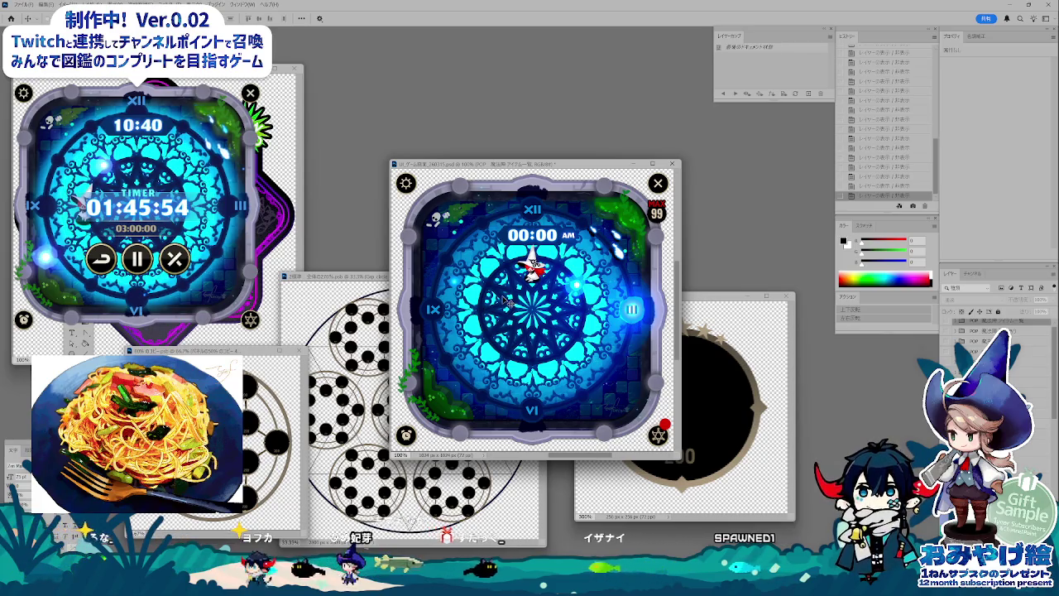
{"action": "left_click_drag", "start_coordinate": [538, 165], "coordinate": [535, 165]}
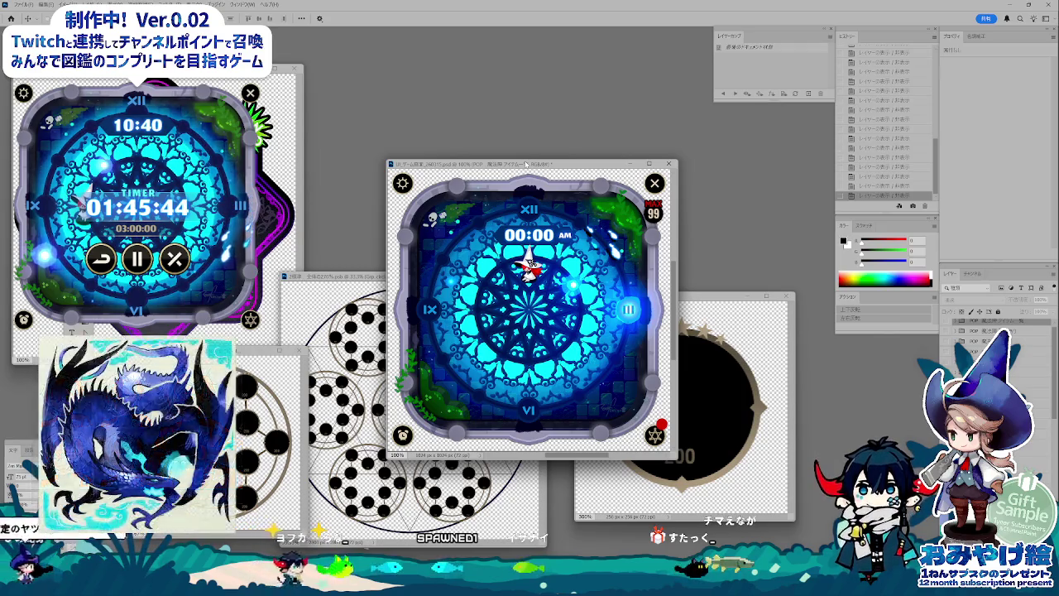
{"action": "left_click_drag", "start_coordinate": [526, 165], "coordinate": [526, 168]}
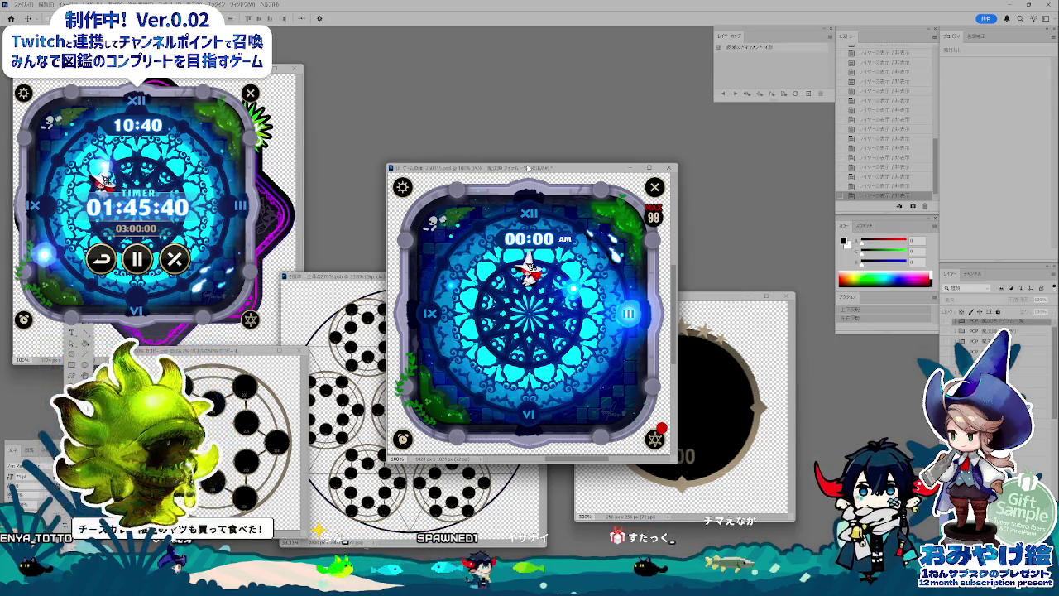
{"action": "left_click_drag", "start_coordinate": [528, 168], "coordinate": [522, 149]}
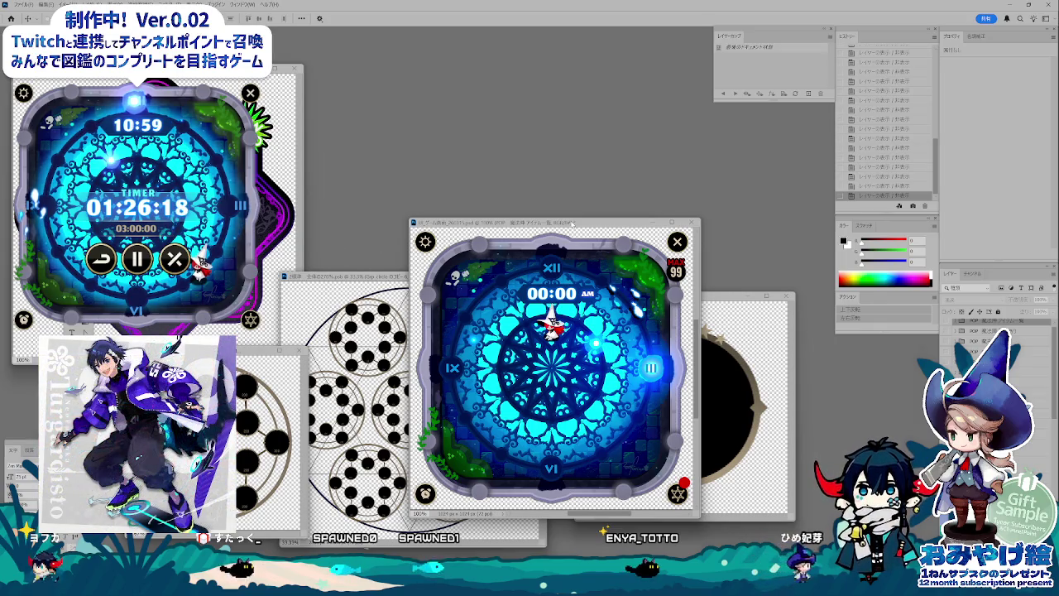
Step: Refocus the 01_ゲーム画面 clock document, then switch to the MistWatch: 仕様書 spec sheet in Chrome
{"action": "left_click_drag", "start_coordinate": [571, 224], "coordinate": [551, 233]}
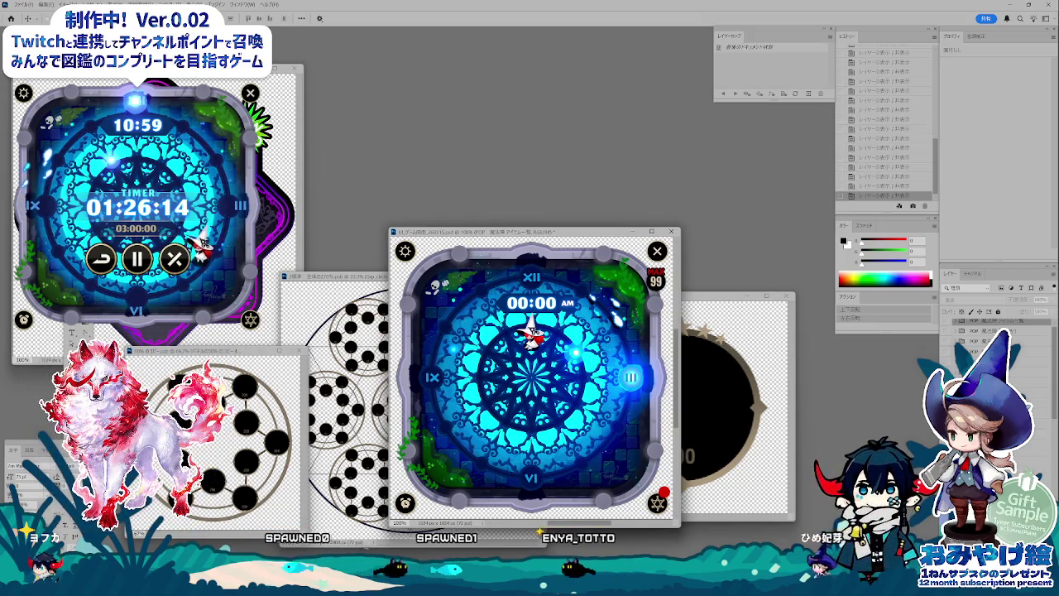
{"action": "left_click", "coordinate": [246, 458]}
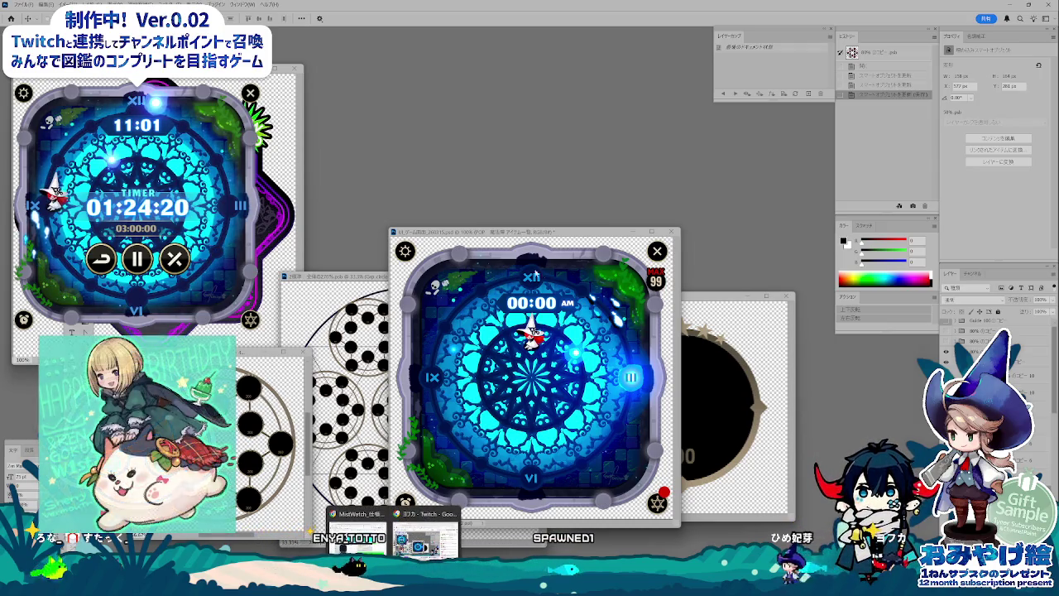
{"action": "key", "text": "ctrl+Tab"}
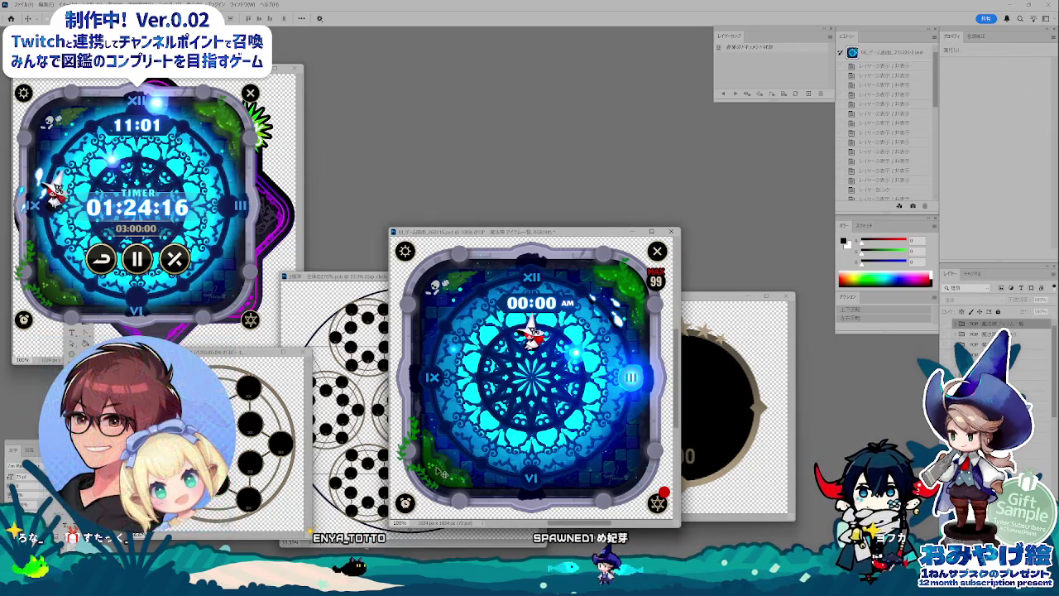
{"action": "key", "text": "alt+Tab"}
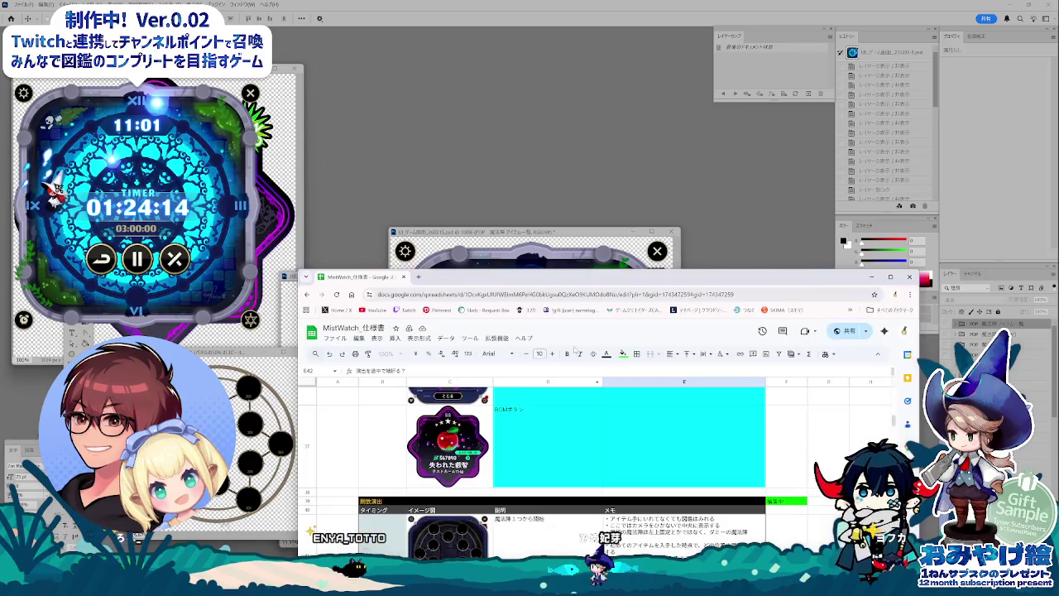
Step: Raise the spec sheet window, finish the E42 note, and scroll up through the 図鑑 dialog rows
{"action": "left_click_drag", "start_coordinate": [588, 283], "coordinate": [536, 63]}
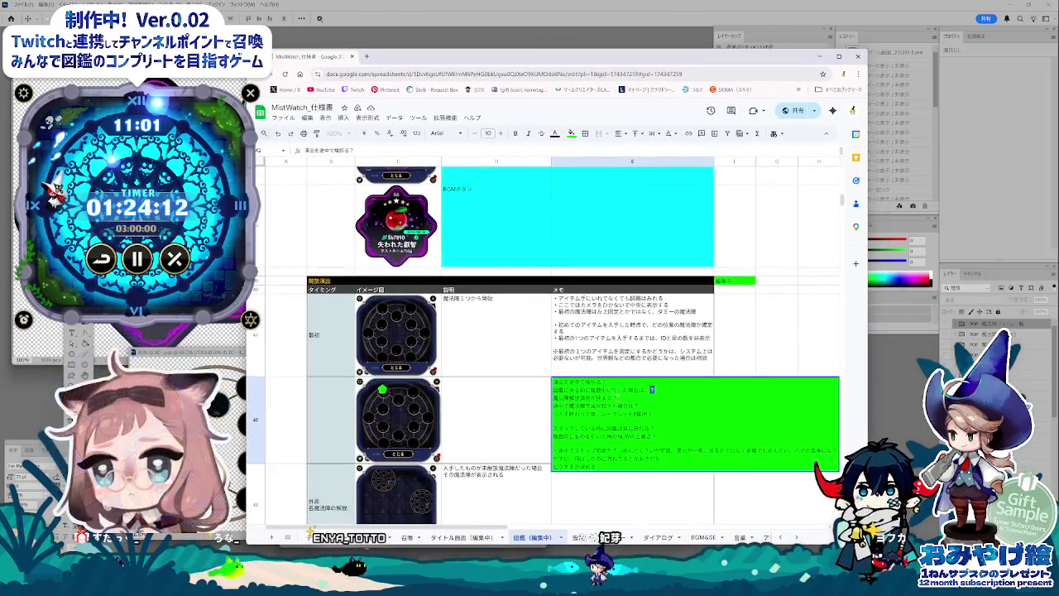
{"action": "left_click", "coordinate": [590, 492]}
{"action": "left_click", "coordinate": [747, 467]}
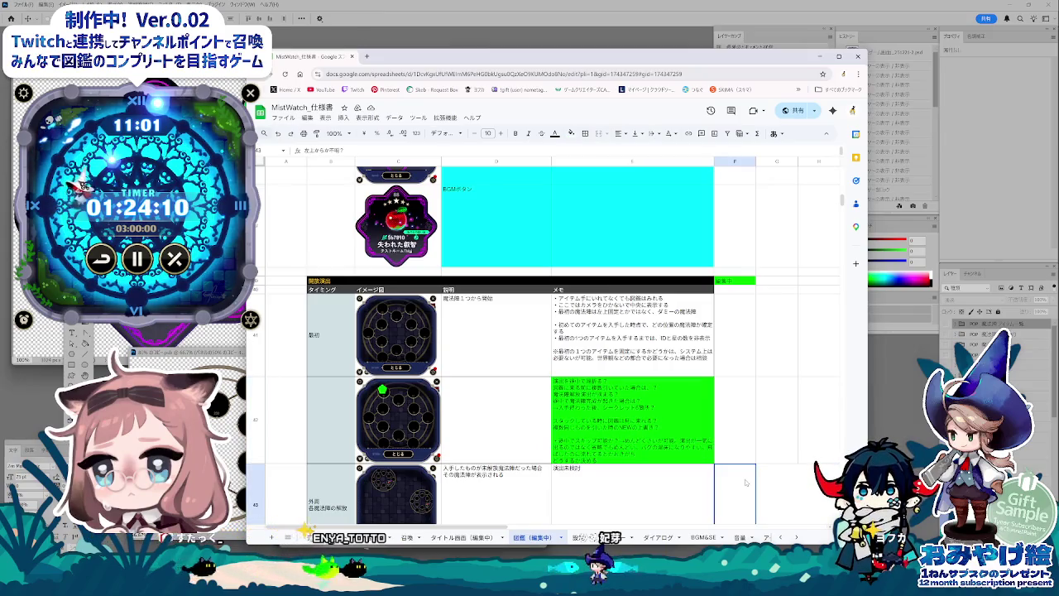
{"action": "scroll", "coordinate": [737, 460], "scroll_direction": "up", "scroll_amount": 3}
{"action": "scroll", "coordinate": [733, 453], "scroll_direction": "up", "scroll_amount": 3}
{"action": "scroll", "coordinate": [733, 453], "scroll_direction": "up", "scroll_amount": 2}
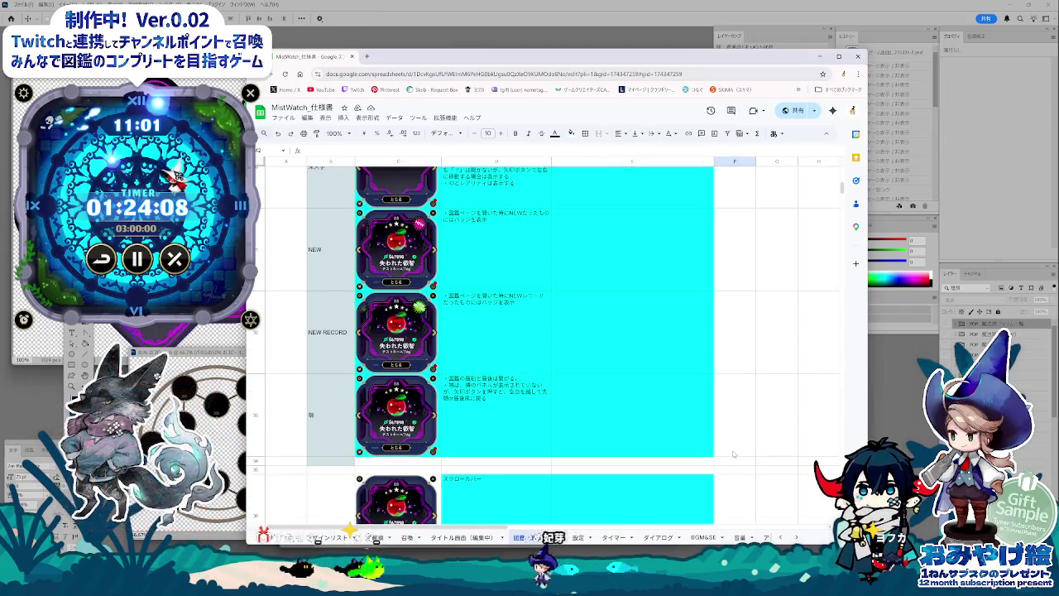
{"action": "scroll", "coordinate": [733, 454], "scroll_direction": "up", "scroll_amount": 3}
{"action": "scroll", "coordinate": [733, 453], "scroll_direction": "up", "scroll_amount": 2}
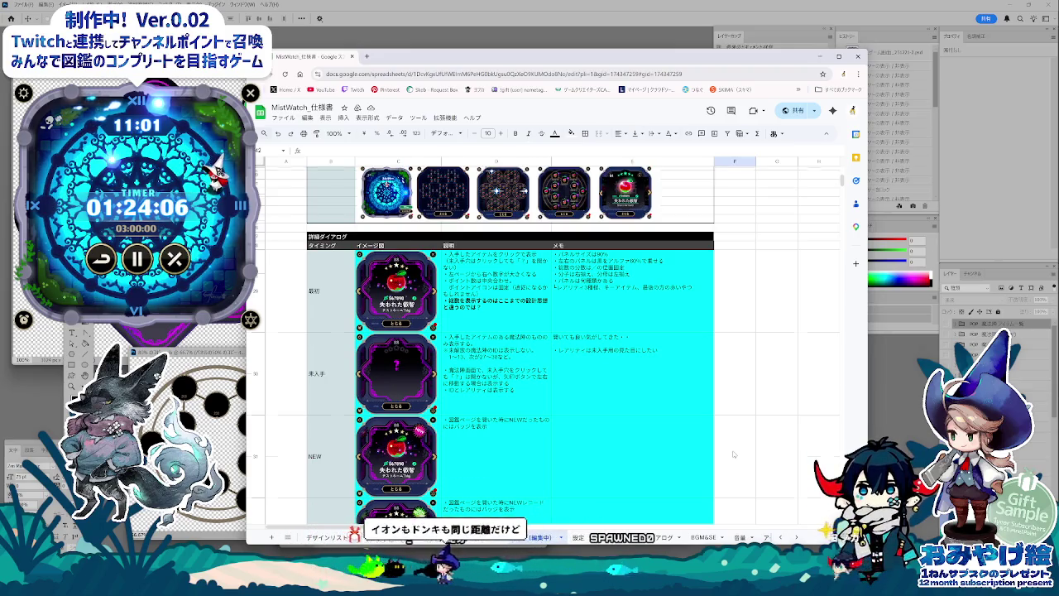
{"action": "scroll", "coordinate": [733, 453], "scroll_direction": "up", "scroll_amount": 2}
{"action": "scroll", "coordinate": [733, 454], "scroll_direction": "up", "scroll_amount": 3}
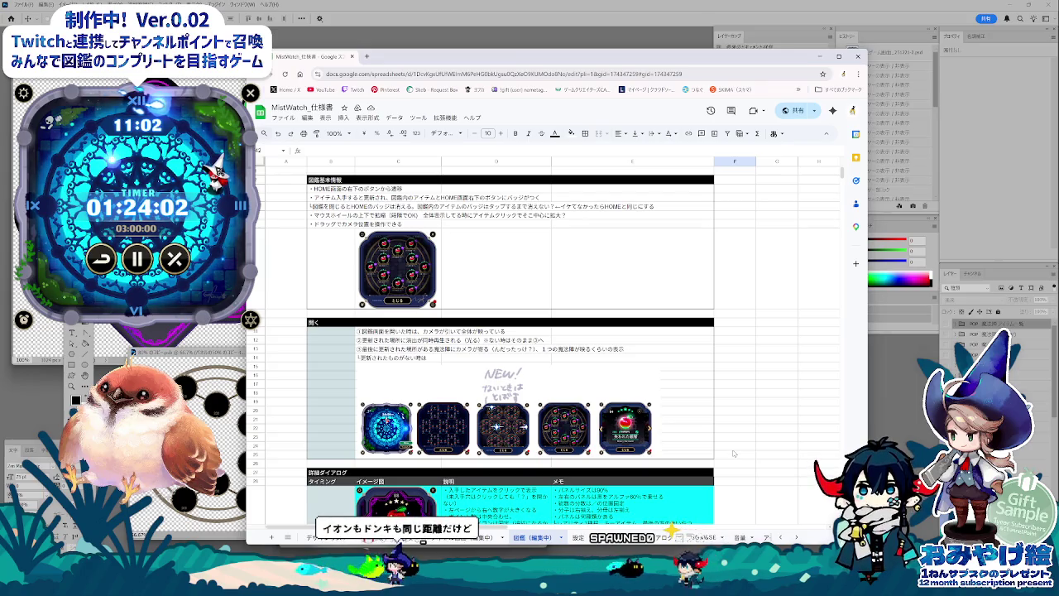
Step: Scroll back down to row 34, then minimize the browser to reveal the Photoshop clock documents
{"action": "scroll", "coordinate": [734, 454], "scroll_direction": "down", "scroll_amount": 3}
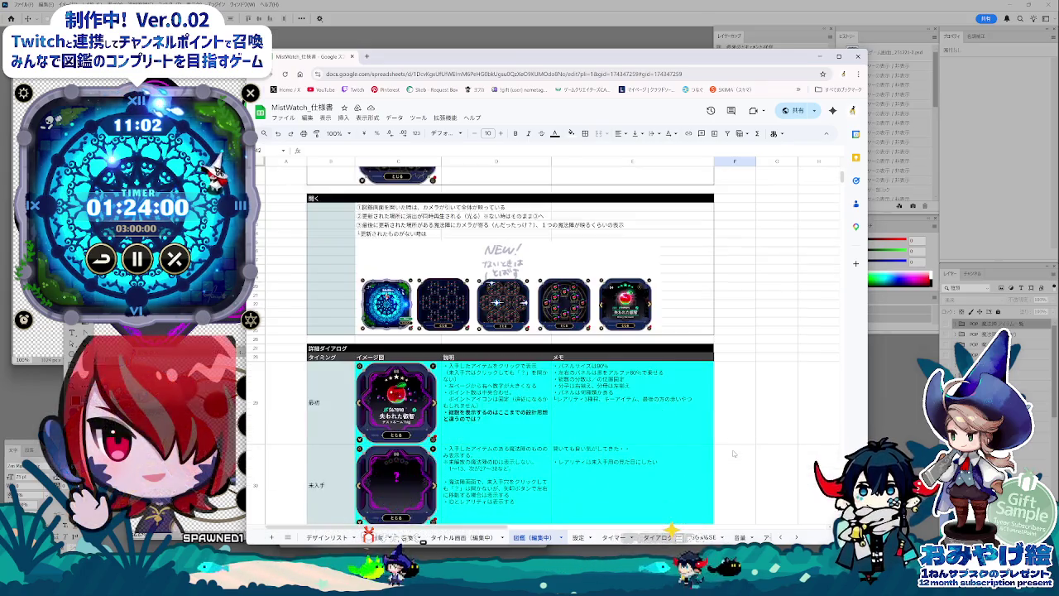
{"action": "scroll", "coordinate": [733, 454], "scroll_direction": "down", "scroll_amount": 2}
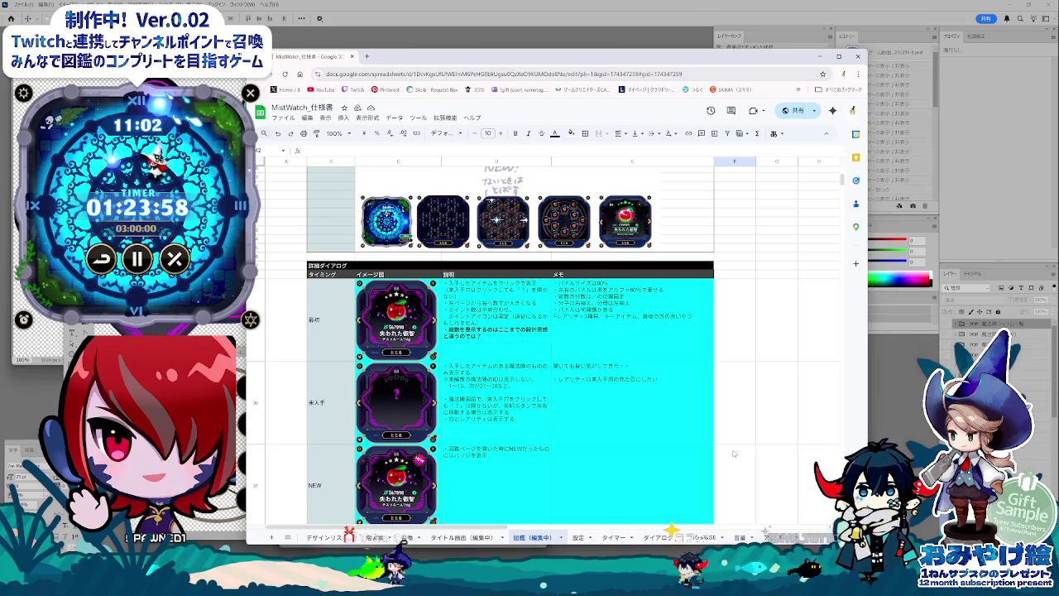
{"action": "scroll", "coordinate": [733, 453], "scroll_direction": "down", "scroll_amount": 2}
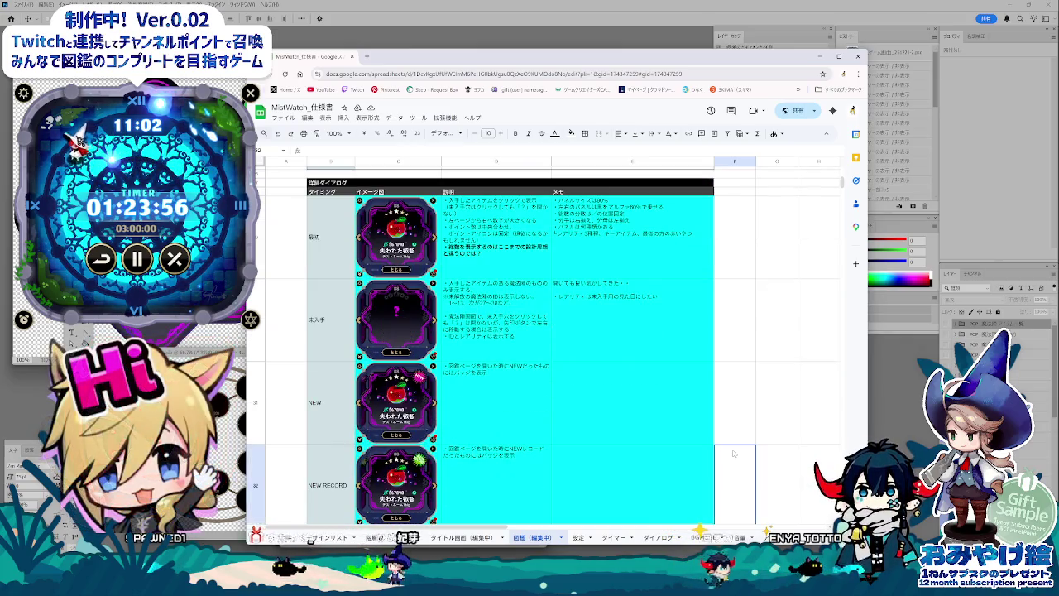
{"action": "scroll", "coordinate": [733, 454], "scroll_direction": "down", "scroll_amount": 2}
{"action": "scroll", "coordinate": [734, 453], "scroll_direction": "down", "scroll_amount": 2}
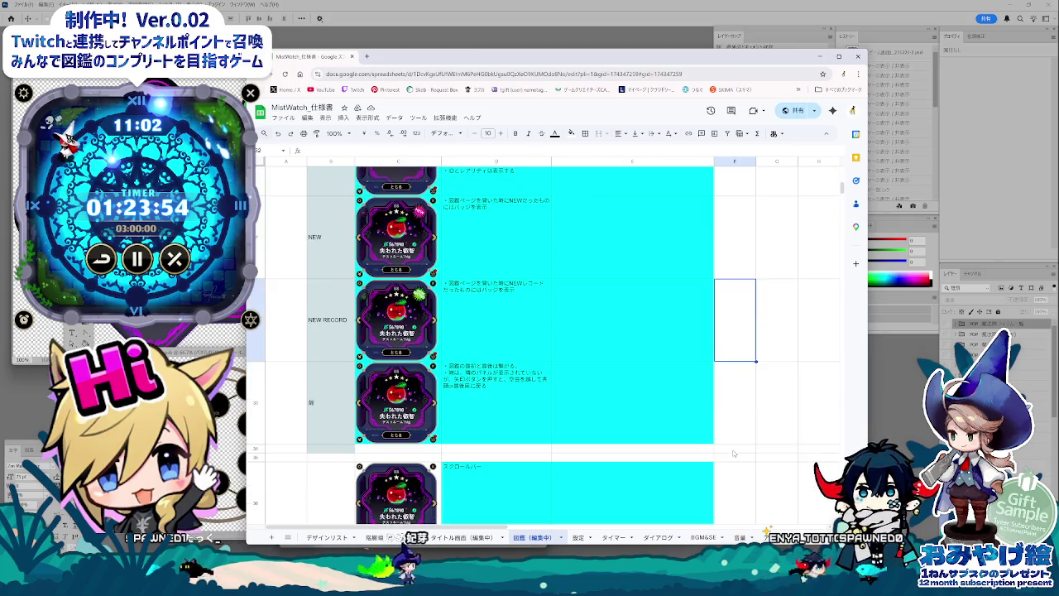
{"action": "left_click", "coordinate": [734, 449]}
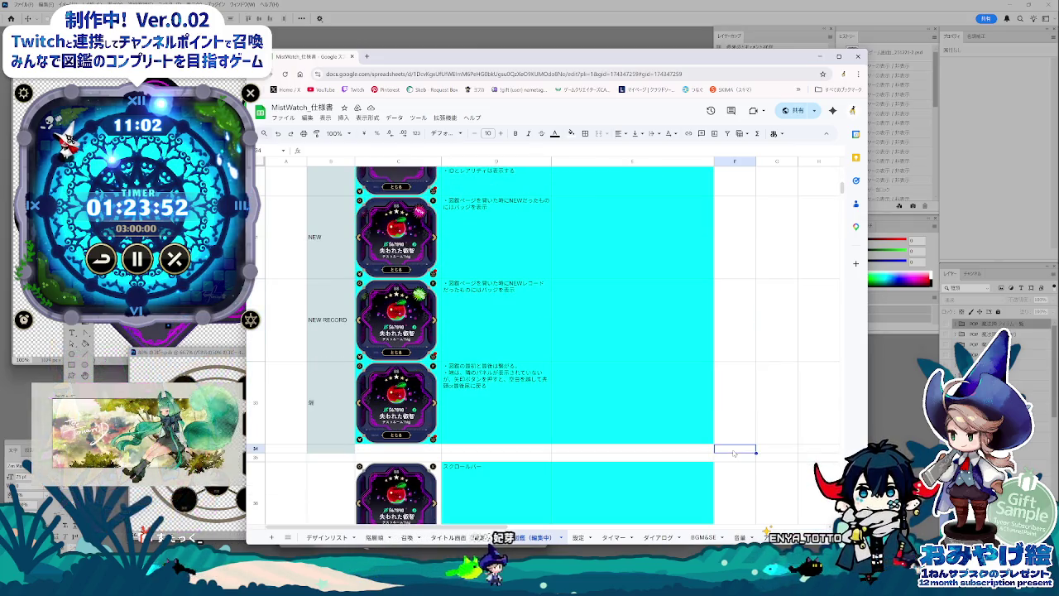
{"action": "left_click", "coordinate": [823, 56]}
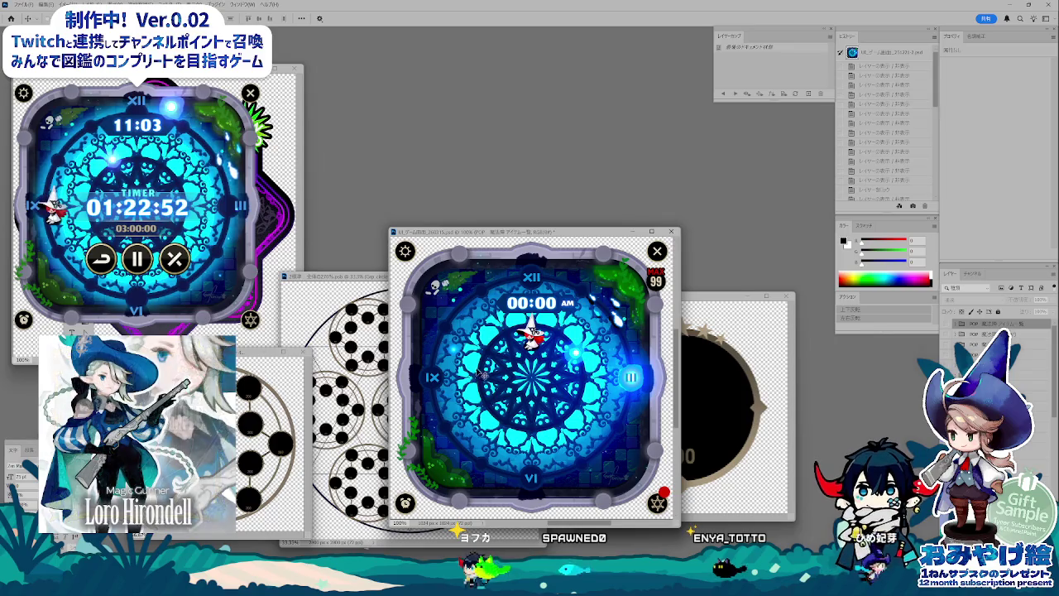
Step: Nudge the 01_ゲーム画面 clock document window a little to the left
{"action": "left_click_drag", "start_coordinate": [525, 235], "coordinate": [515, 234]}
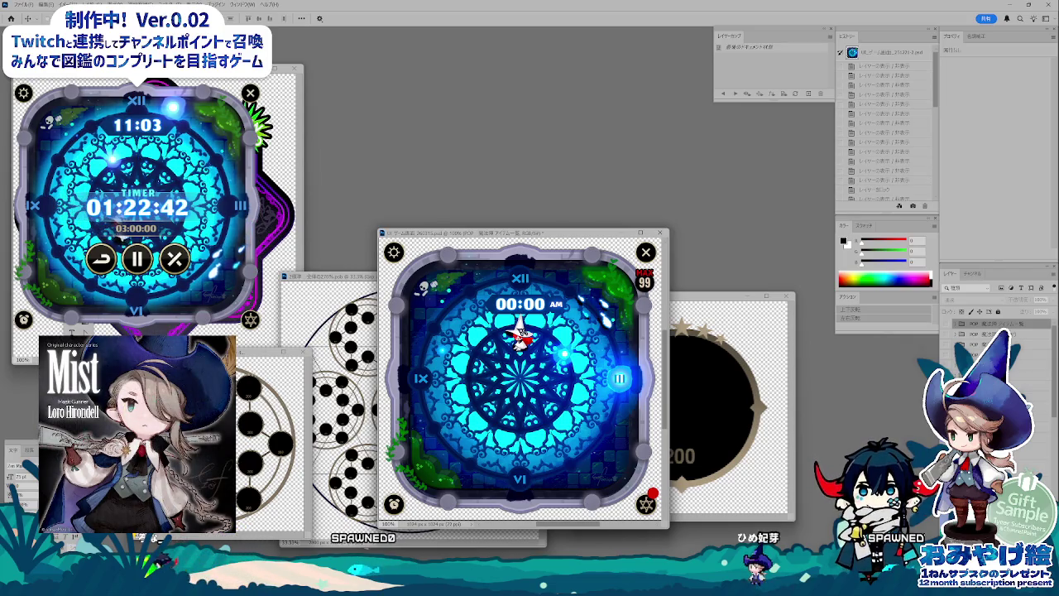
{"action": "left_click_drag", "start_coordinate": [520, 236], "coordinate": [509, 232]}
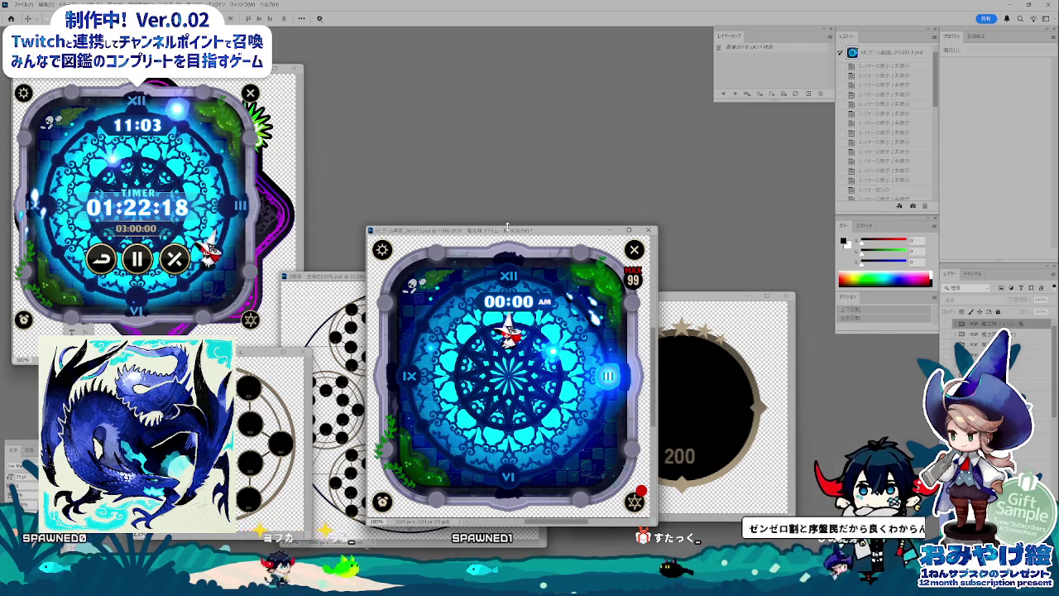
Step: Move the 01_ゲーム画面 window up, then settle it slightly down and left
{"action": "mouse_move", "coordinate": [507, 228]}
{"action": "left_mouse_down"}
{"action": "mouse_move", "coordinate": [525, 111]}
{"action": "mouse_move", "coordinate": [535, 129]}
{"action": "left_mouse_up"}
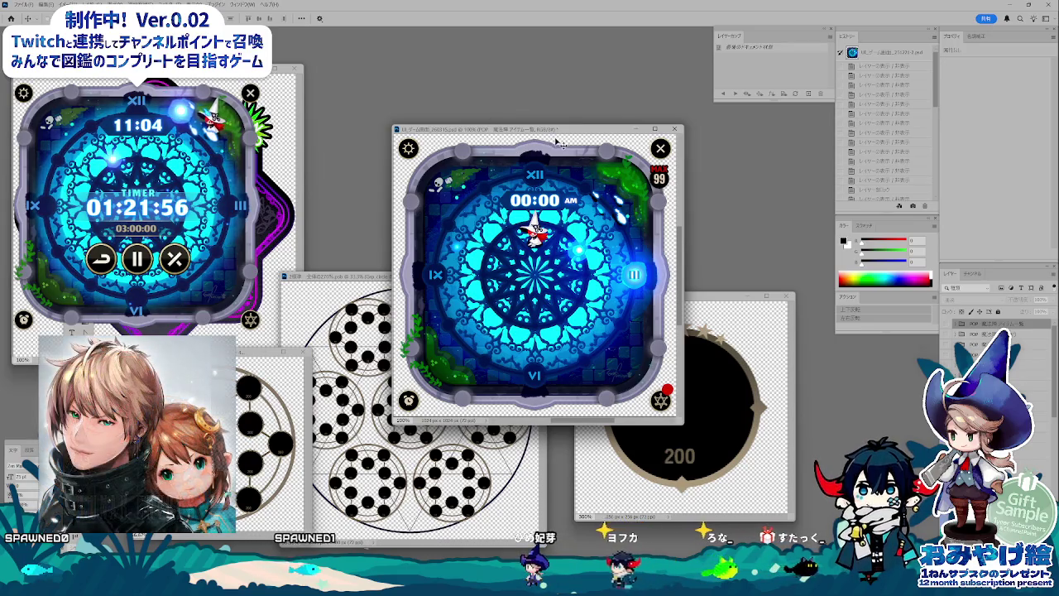
{"action": "mouse_move", "coordinate": [541, 131]}
{"action": "left_mouse_down"}
{"action": "mouse_move", "coordinate": [529, 164]}
{"action": "mouse_move", "coordinate": [524, 148]}
{"action": "left_mouse_up"}
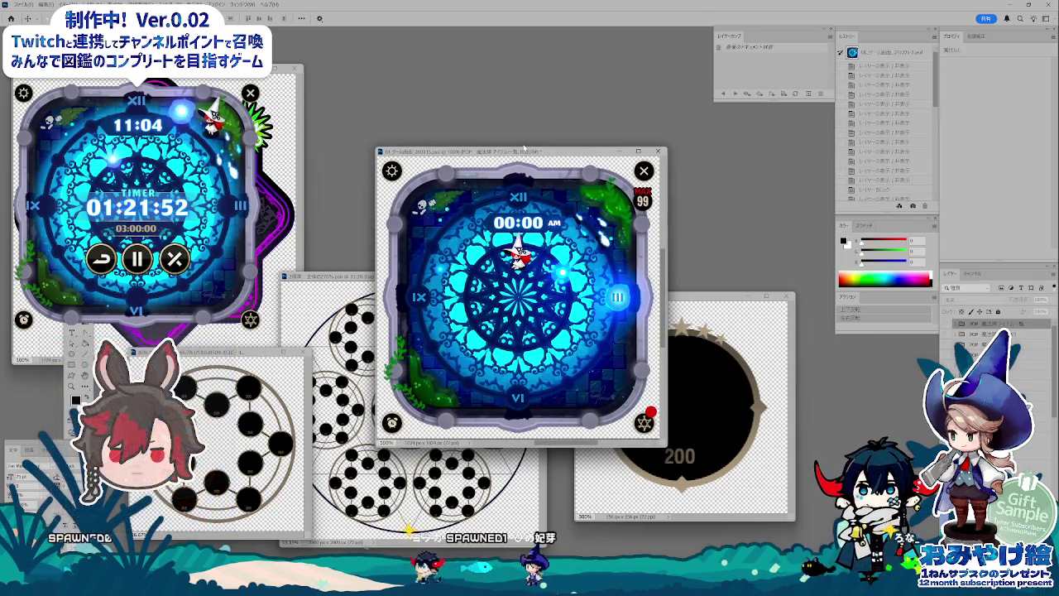
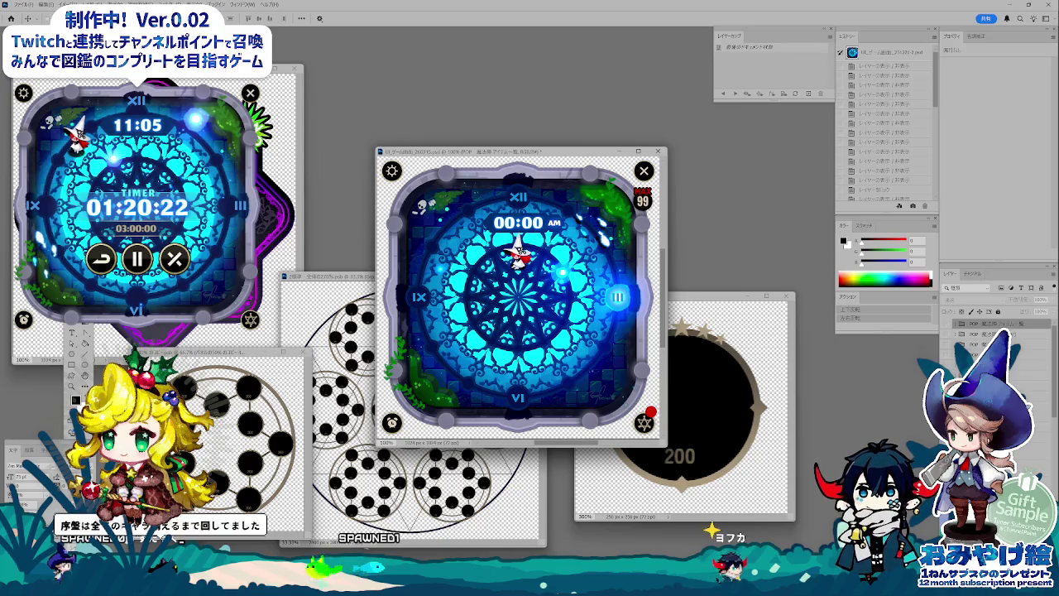
Step: Close the folder window and the 0.png and 1.png Photos previews, then bring up the 開発_WMP folder
{"action": "mouse_move", "coordinate": [826, 354]}
{"action": "left_mouse_down"}
{"action": "mouse_move", "coordinate": [311, 298]}
{"action": "mouse_move", "coordinate": [719, 409]}
{"action": "left_mouse_up"}
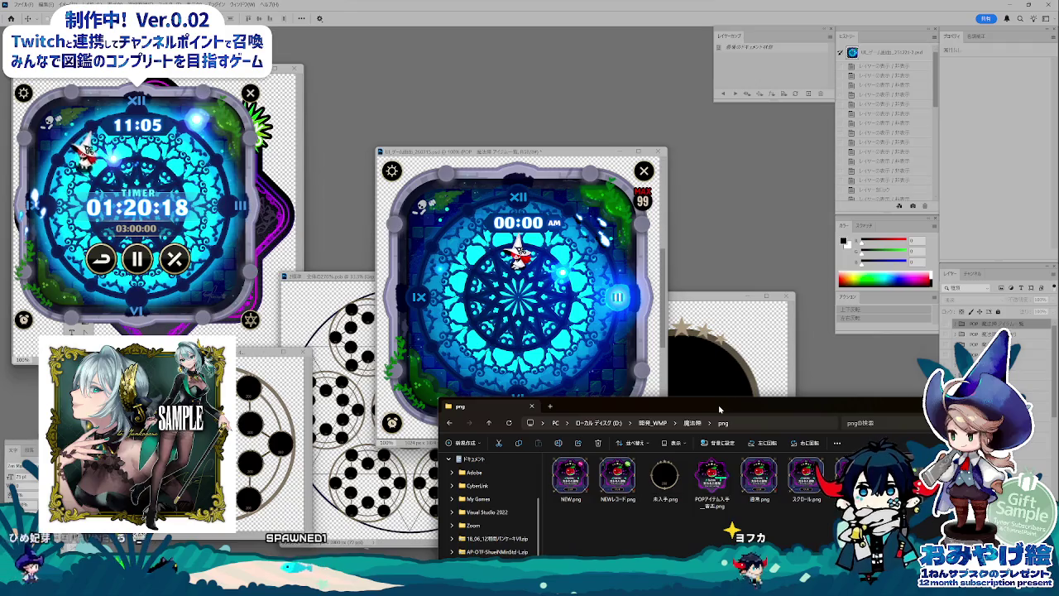
{"action": "left_click", "coordinate": [914, 407]}
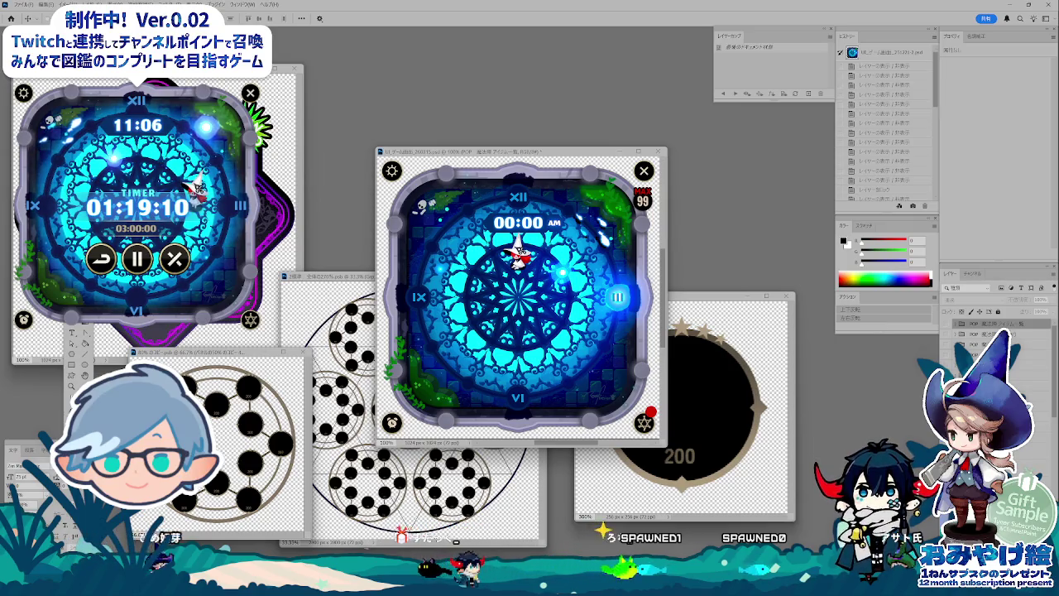
{"action": "right_click", "coordinate": [571, 548]}
{"action": "key", "text": "Escape"}
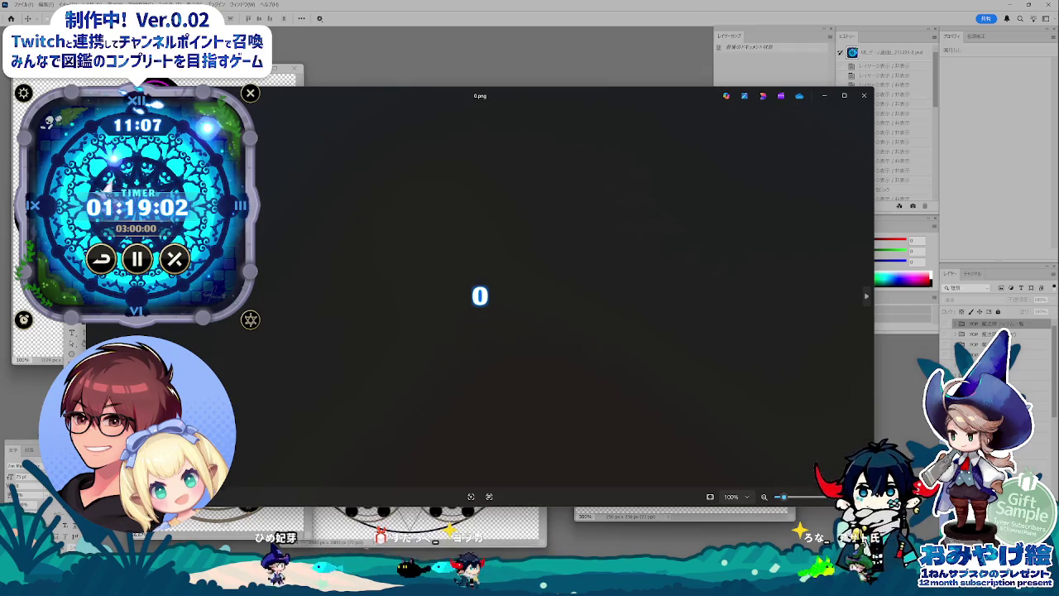
{"action": "key", "text": "alt+F4"}
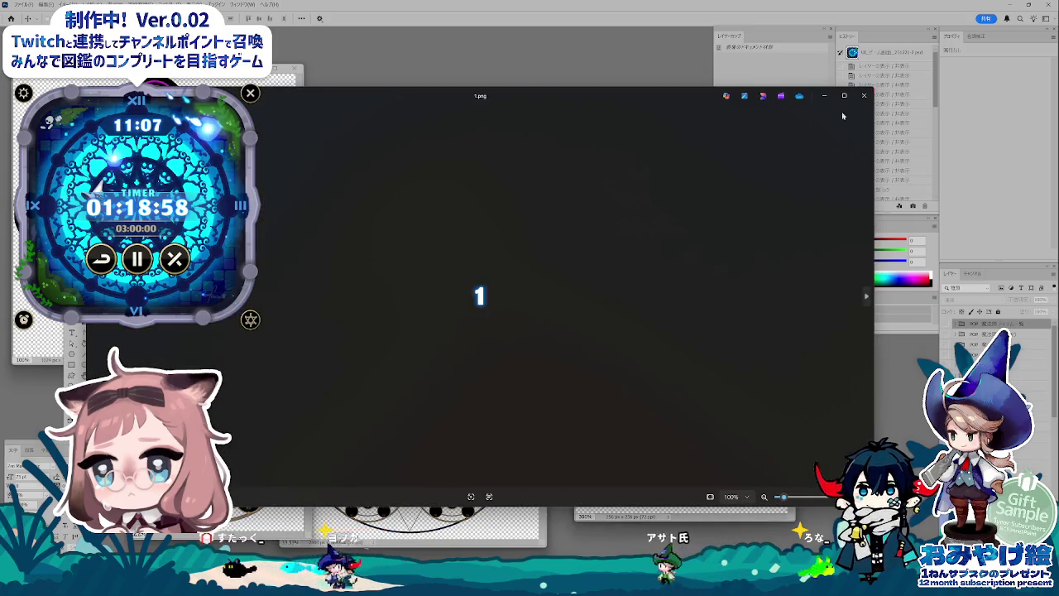
{"action": "left_click", "coordinate": [864, 95]}
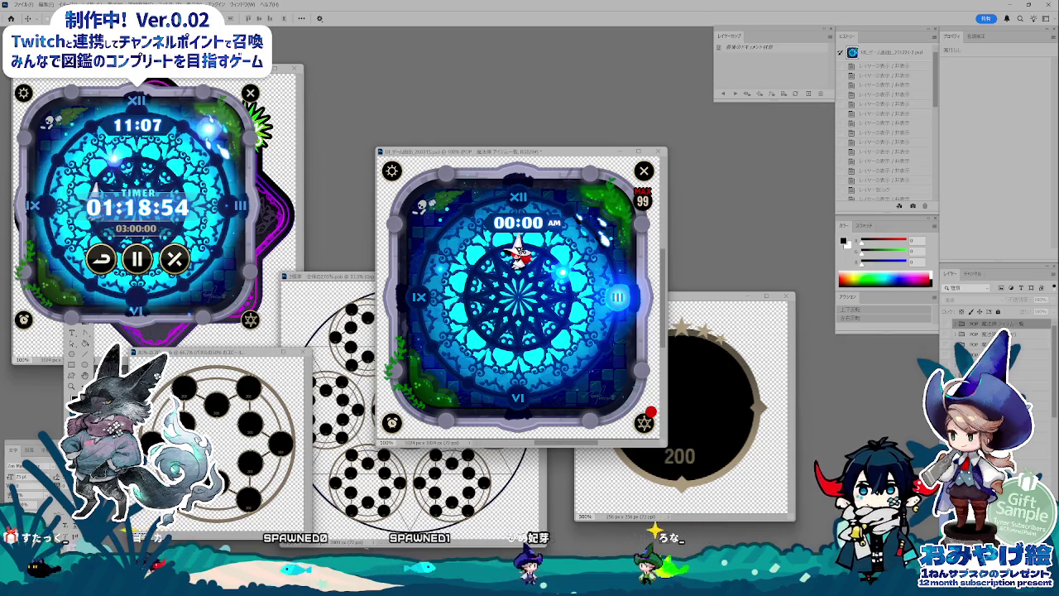
{"action": "key", "text": "alt+Tab"}
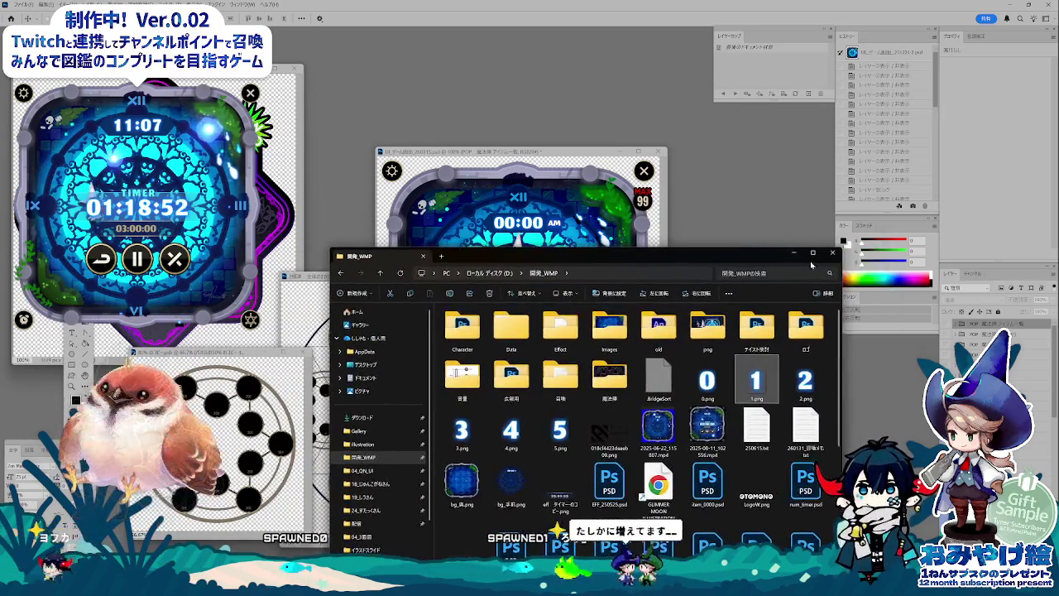
Step: Close the 開発_WMP File Explorer window to reveal the Photoshop clock mockups
{"action": "left_click", "coordinate": [831, 253]}
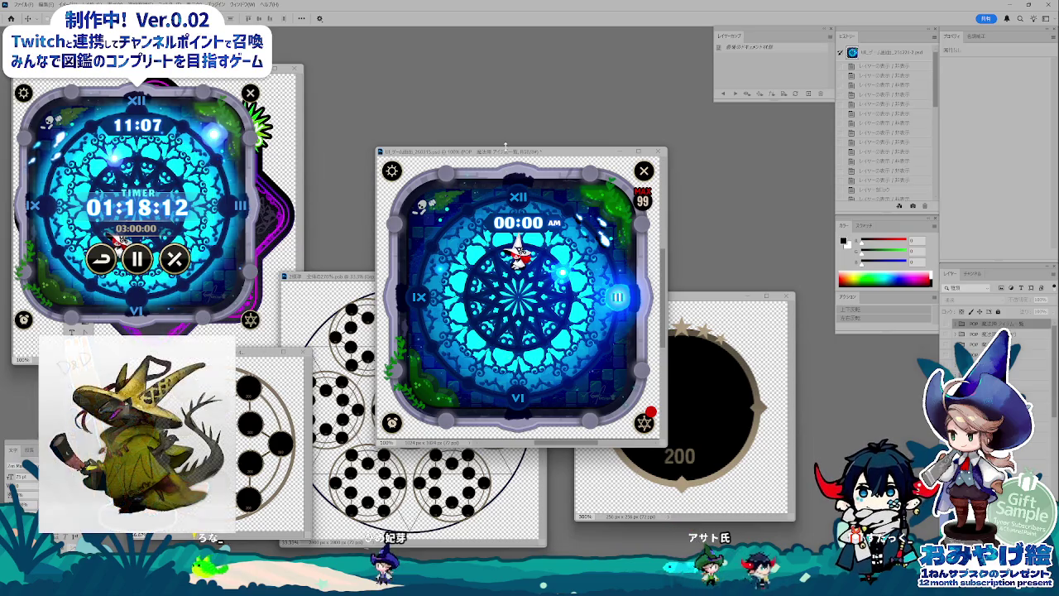
Step: Settle the game-screen mockup window lower and slightly right, then bring the circle-layout document forward
{"action": "left_click_drag", "start_coordinate": [514, 152], "coordinate": [513, 232]}
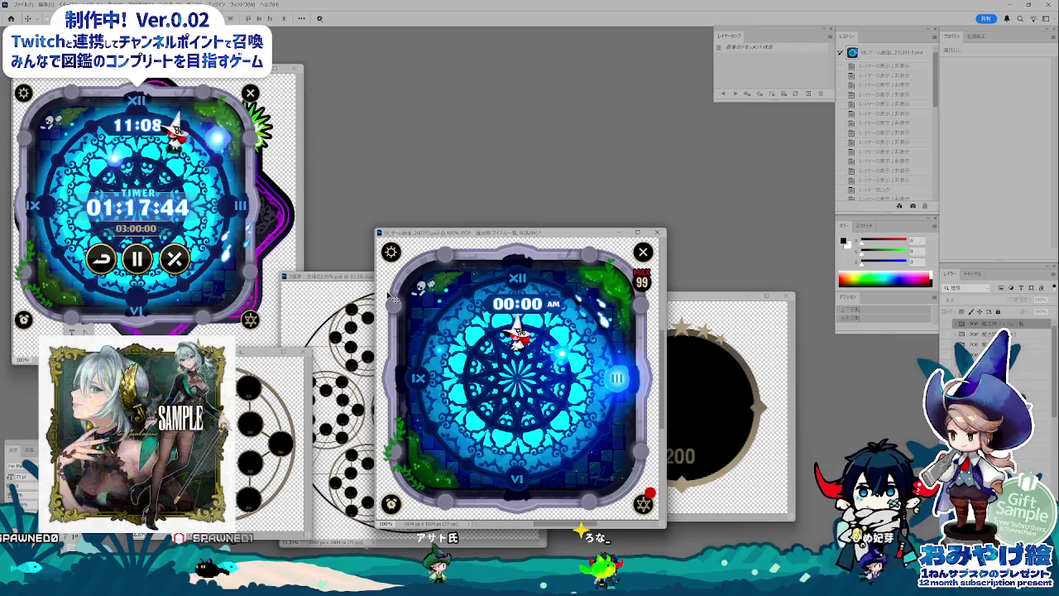
{"action": "left_click_drag", "start_coordinate": [482, 234], "coordinate": [477, 154]}
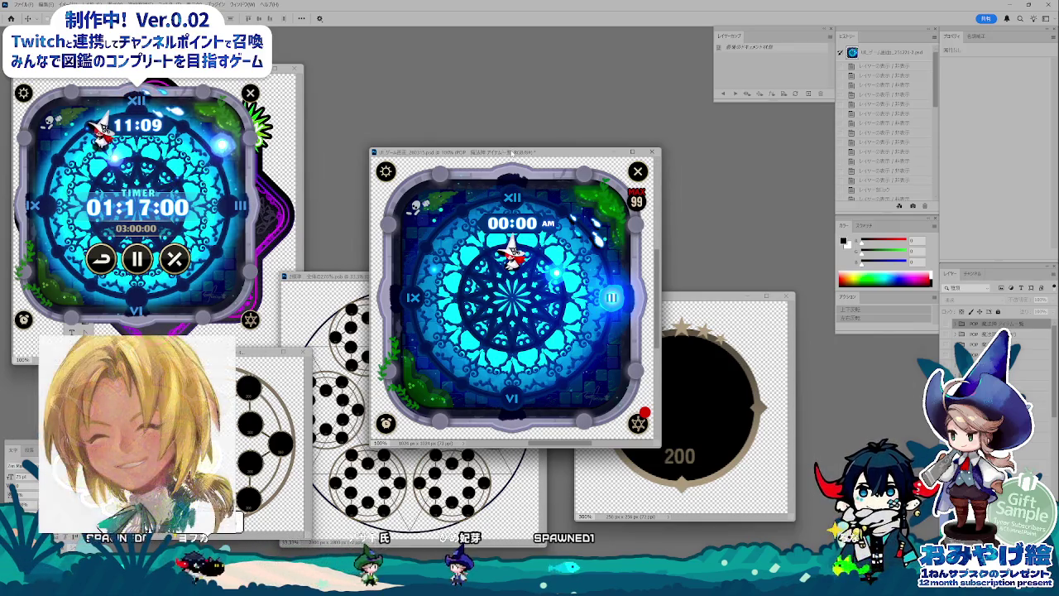
{"action": "left_click_drag", "start_coordinate": [511, 153], "coordinate": [500, 204]}
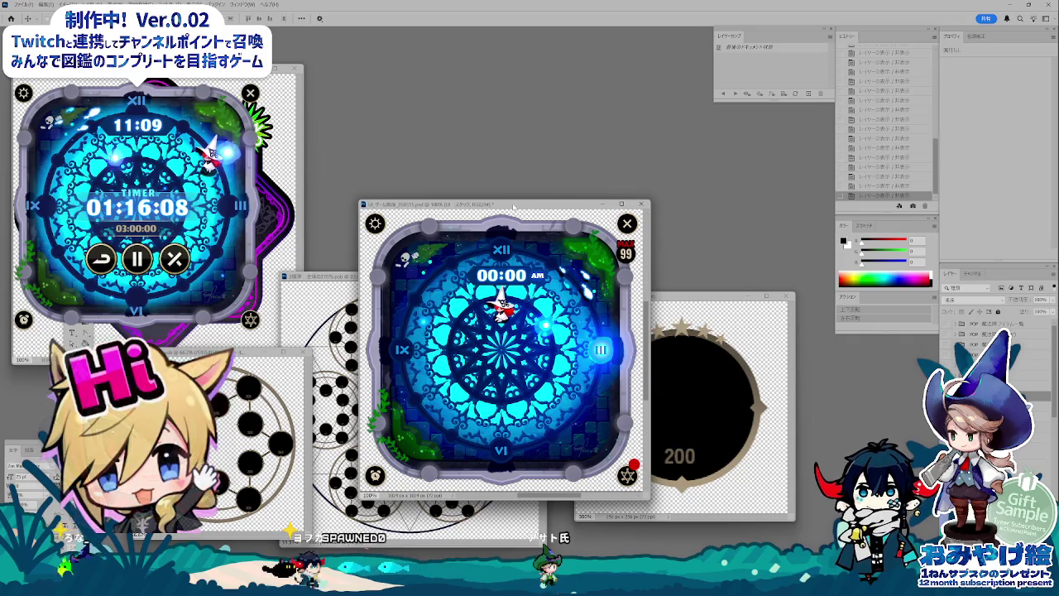
{"action": "left_click_drag", "start_coordinate": [505, 207], "coordinate": [509, 207]}
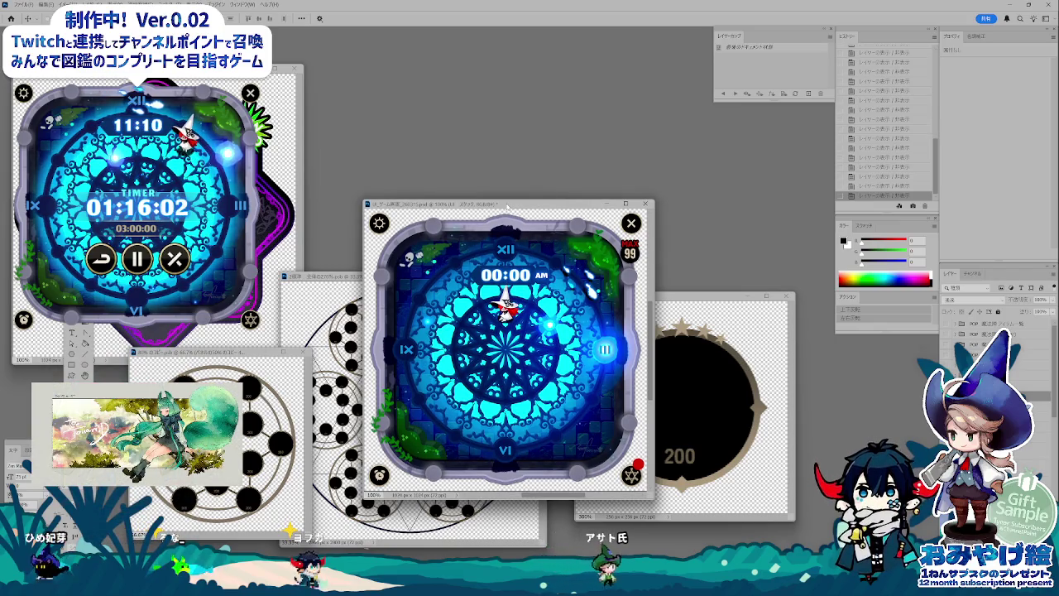
{"action": "left_click_drag", "start_coordinate": [507, 206], "coordinate": [525, 206]}
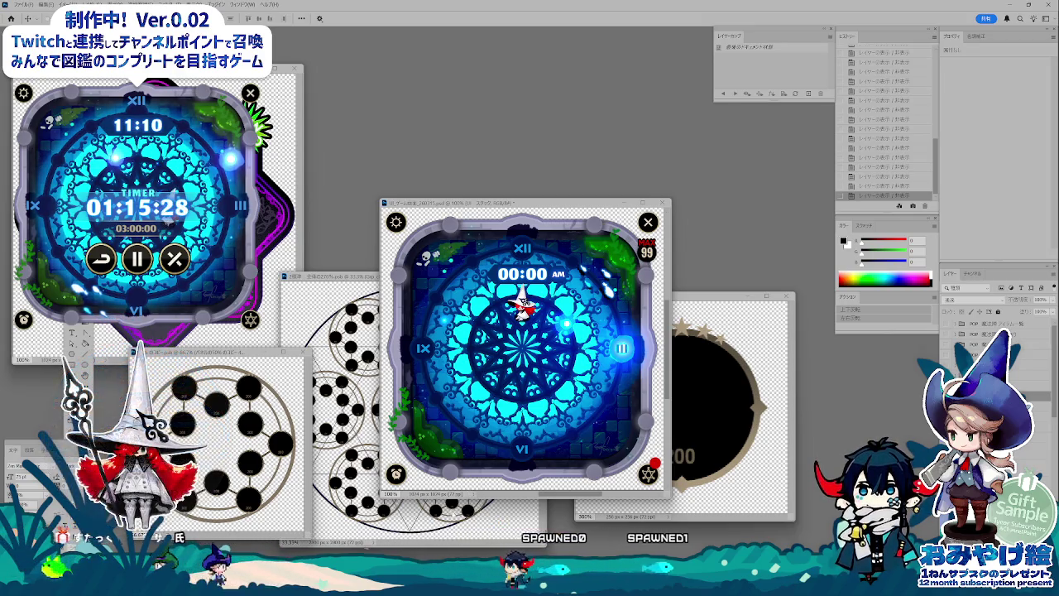
{"action": "key", "text": "ctrl+Tab"}
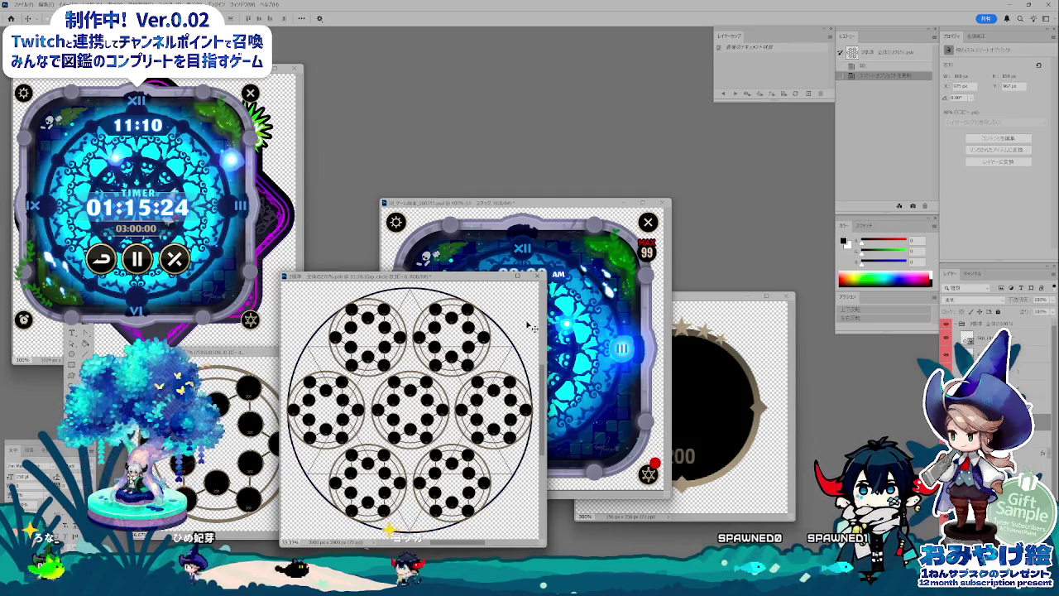
Step: Cancel closing the circle-pattern document, shift it left, and bring the 00:00 AM clock mockup forward
{"action": "left_click", "coordinate": [538, 275]}
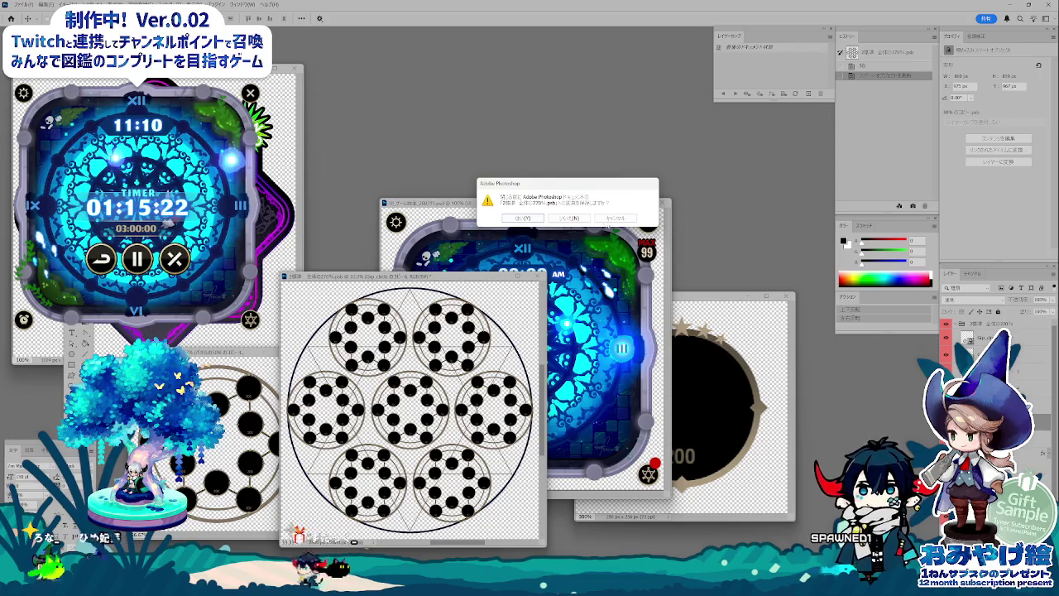
{"action": "left_click", "coordinate": [609, 220]}
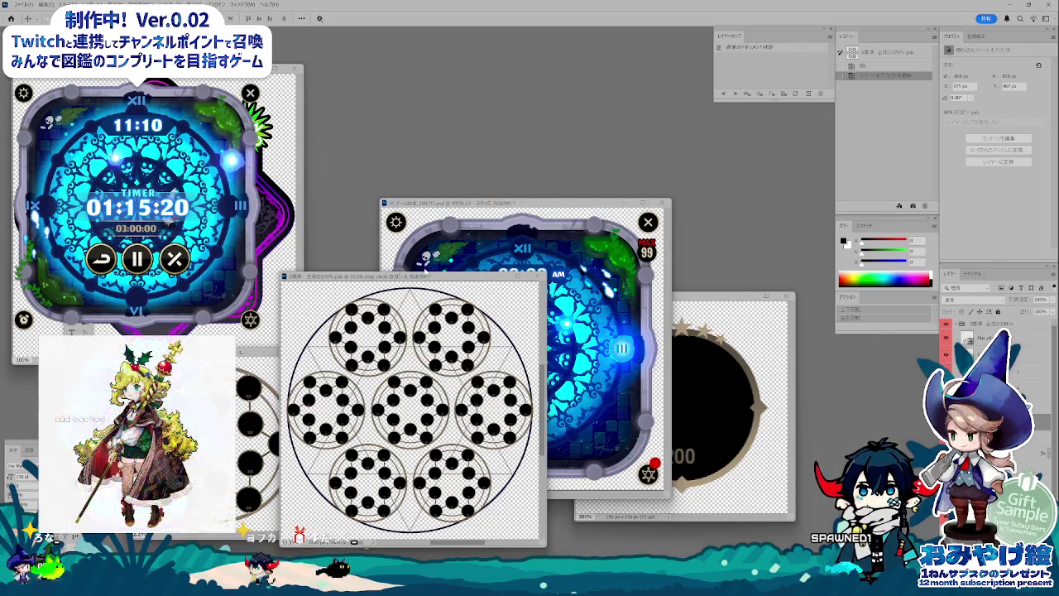
{"action": "left_click_drag", "start_coordinate": [428, 278], "coordinate": [402, 291]}
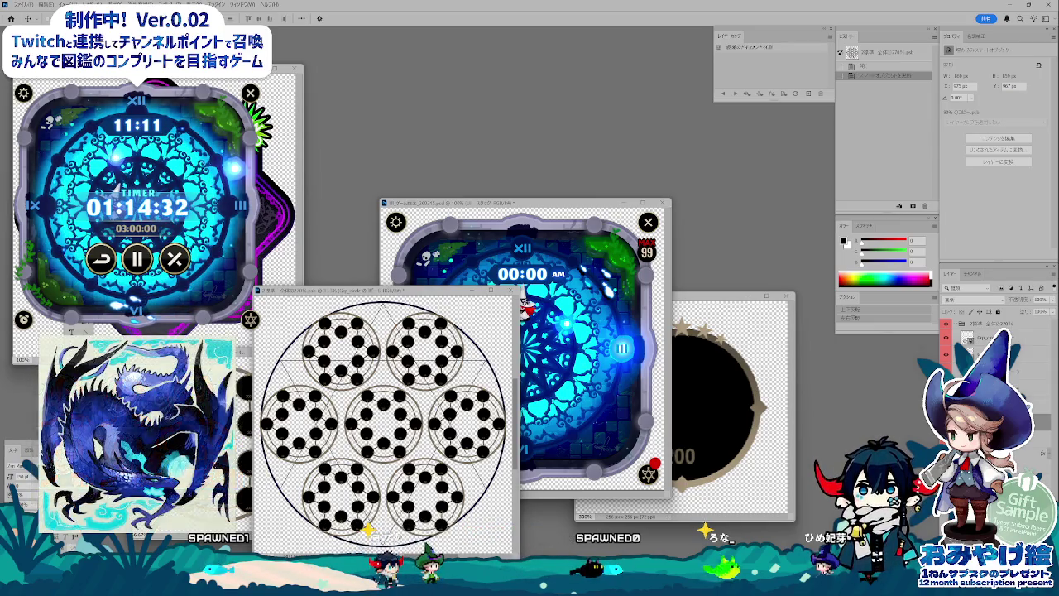
{"action": "left_click", "coordinate": [513, 203]}
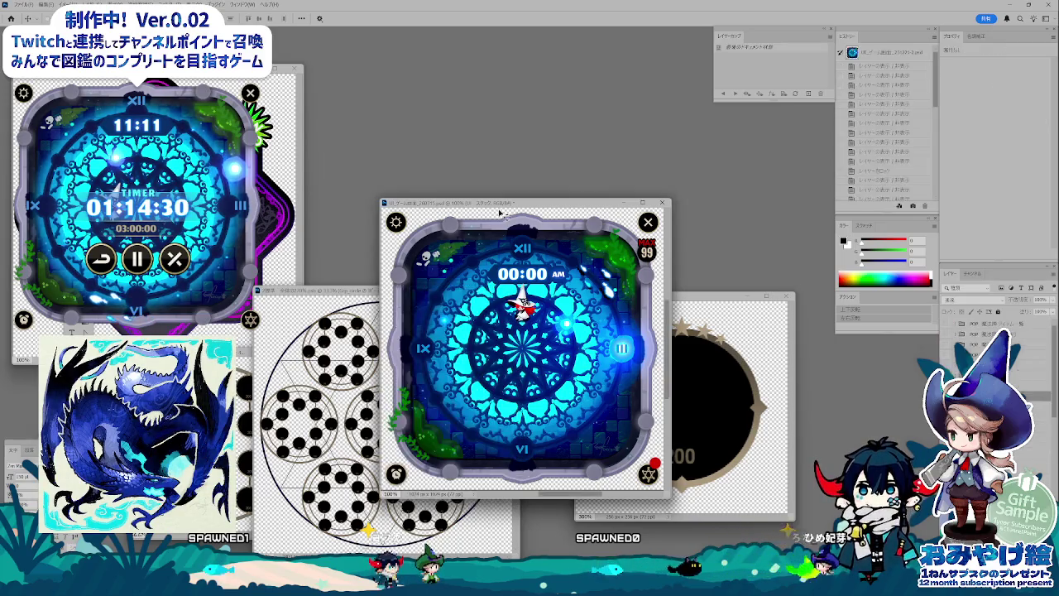
Step: Move the clock mockup window up-left and enlarge it around its canvas, then switch to the circle-dot document
{"action": "left_click_drag", "start_coordinate": [513, 203], "coordinate": [462, 127]}
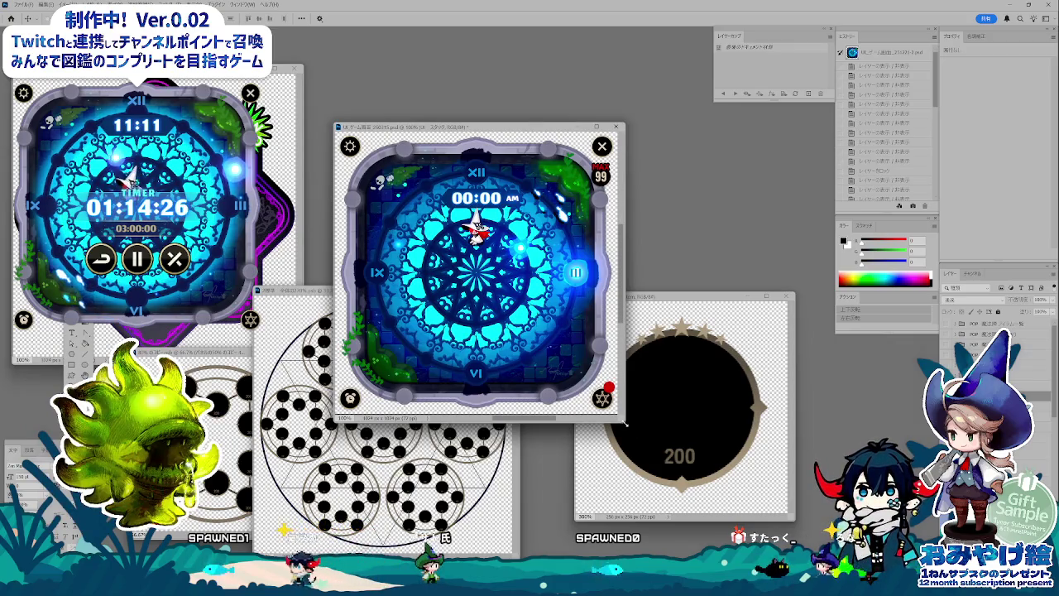
{"action": "mouse_move", "coordinate": [626, 427]}
{"action": "left_mouse_down"}
{"action": "mouse_move", "coordinate": [722, 531]}
{"action": "mouse_move", "coordinate": [745, 533]}
{"action": "left_mouse_up"}
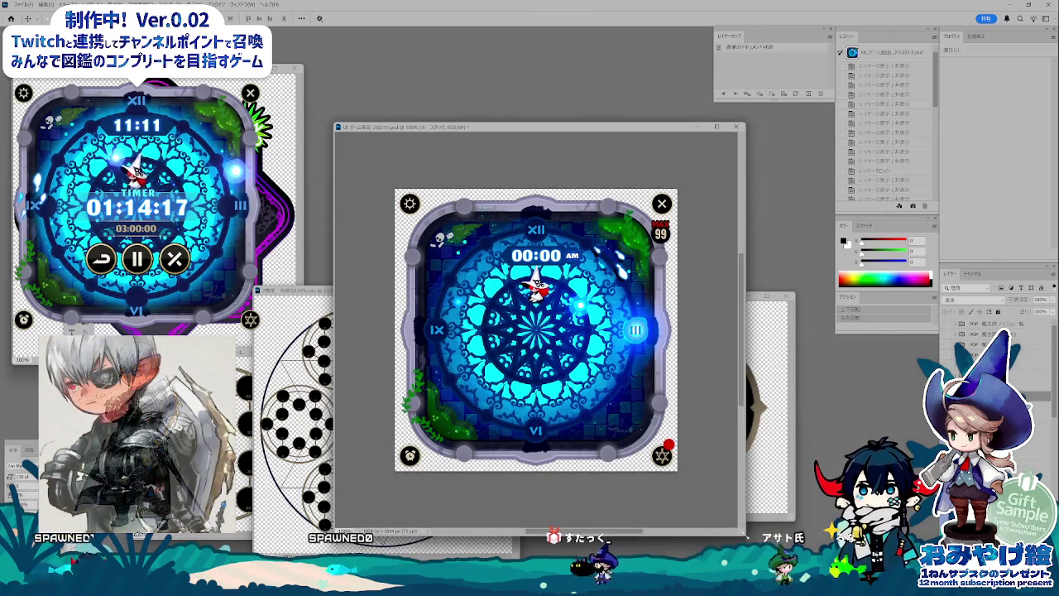
{"action": "left_click_drag", "start_coordinate": [744, 534], "coordinate": [750, 536]}
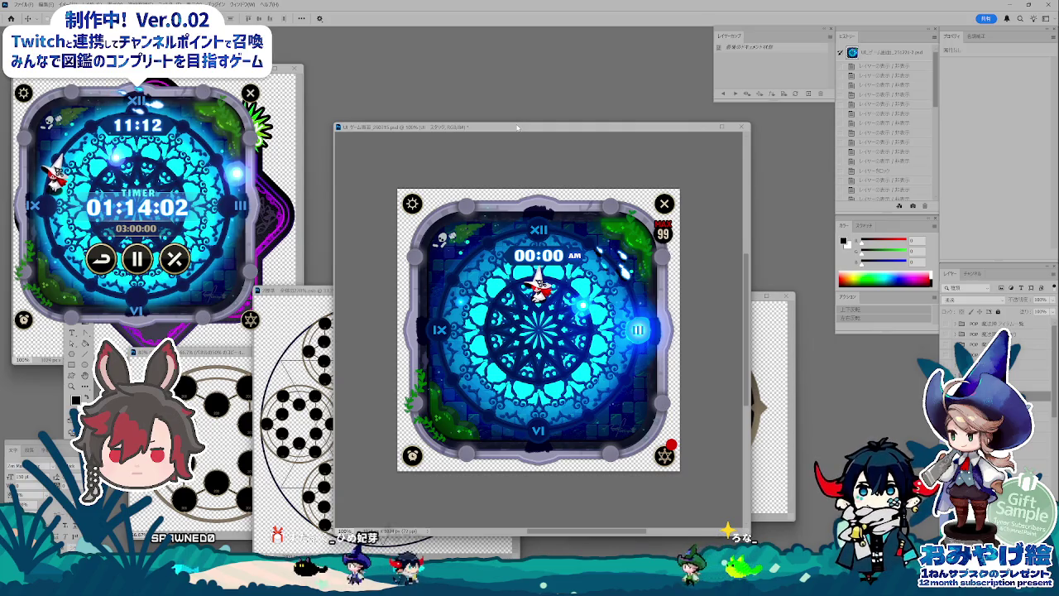
{"action": "left_click_drag", "start_coordinate": [545, 129], "coordinate": [545, 123]}
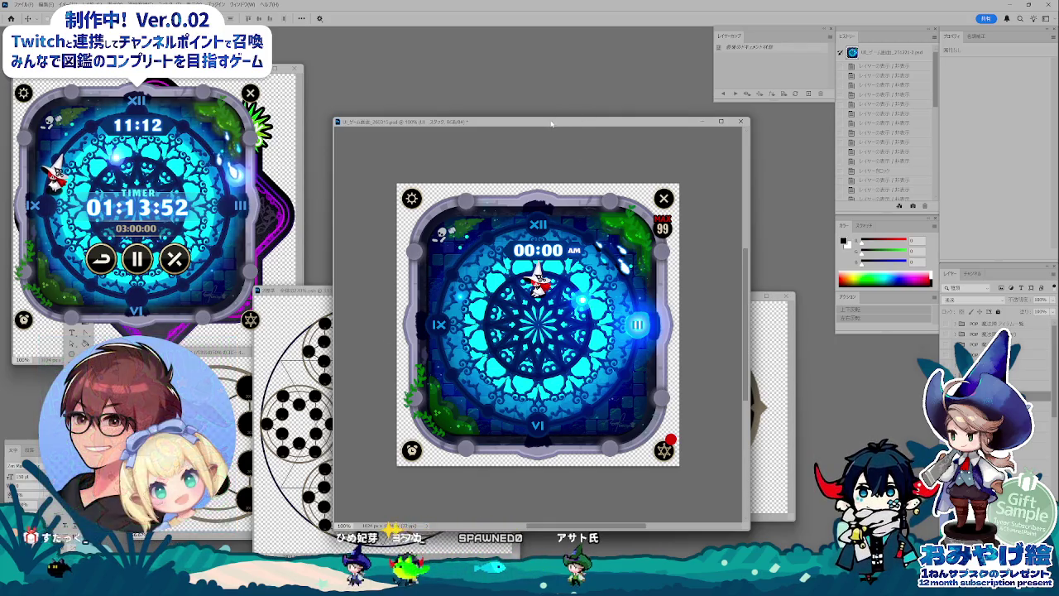
{"action": "left_click_drag", "start_coordinate": [552, 124], "coordinate": [522, 126]}
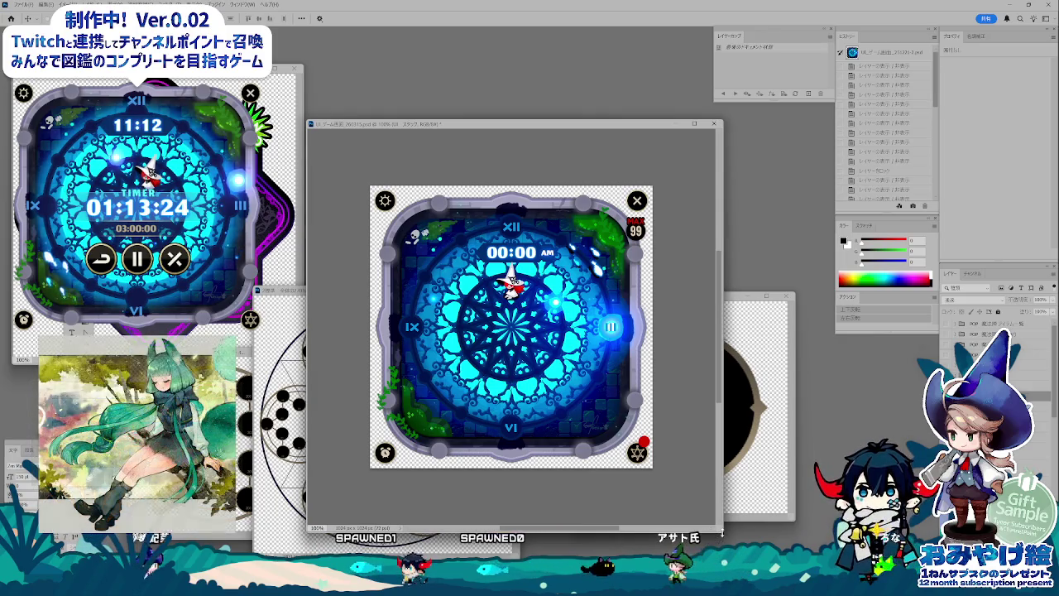
{"action": "left_click_drag", "start_coordinate": [721, 534], "coordinate": [732, 544]}
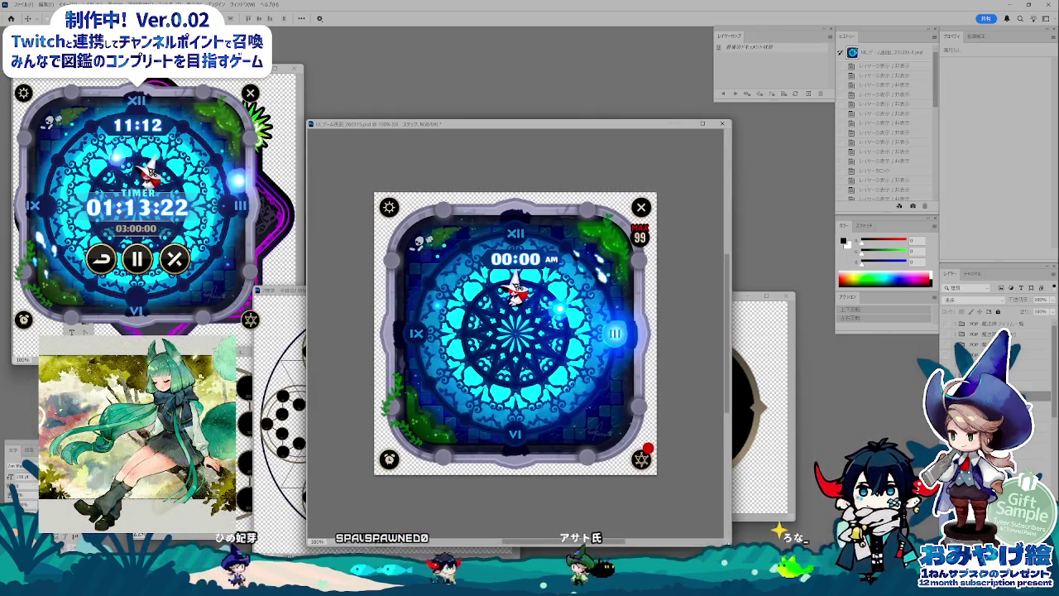
{"action": "left_click_drag", "start_coordinate": [516, 128], "coordinate": [507, 114]}
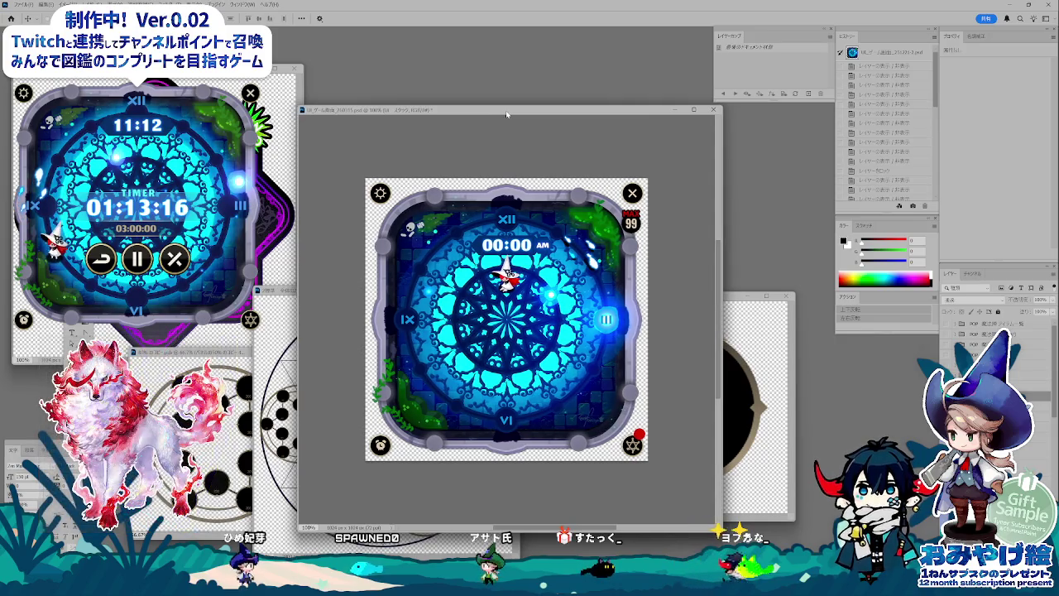
{"action": "left_click_drag", "start_coordinate": [507, 106], "coordinate": [507, 108]}
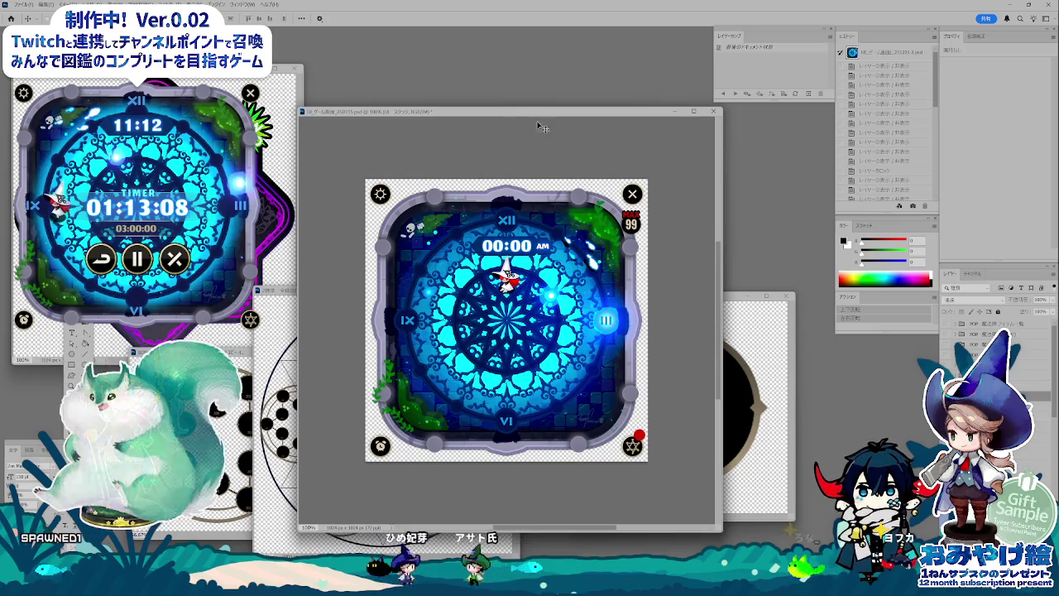
{"action": "left_click_drag", "start_coordinate": [517, 113], "coordinate": [518, 130]}
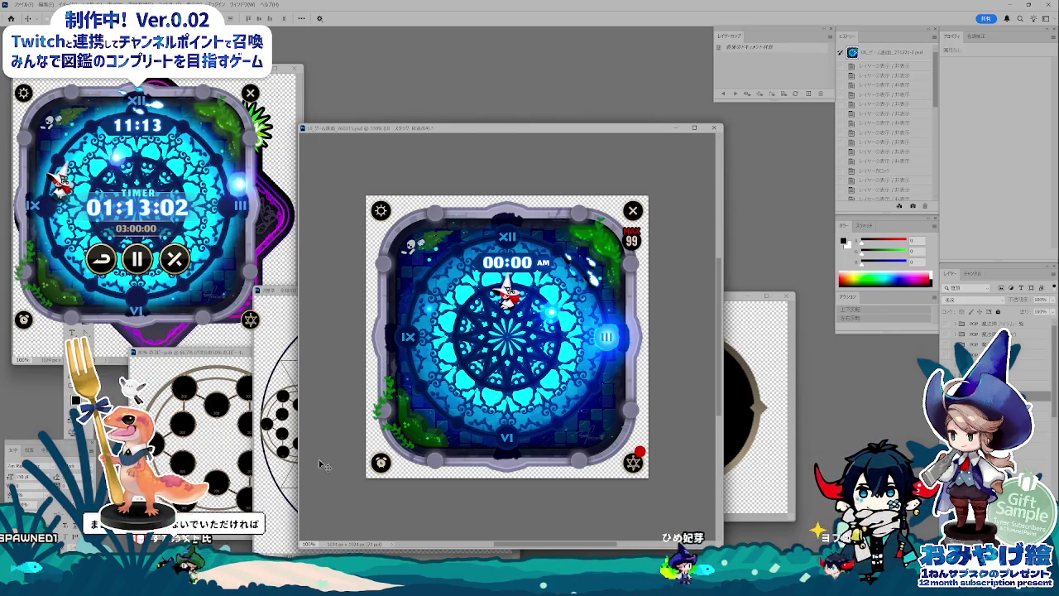
{"action": "key", "text": "ctrl+Tab"}
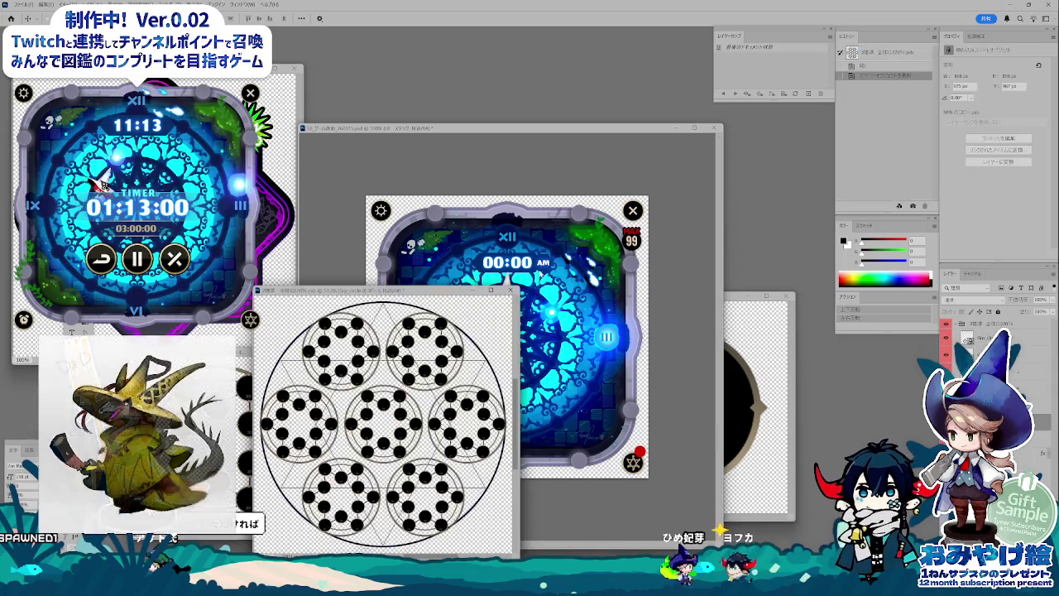
Step: Move the circle-dot pattern aside, zoom it to 25%, and close it with Don't Save
{"action": "left_click_drag", "start_coordinate": [391, 293], "coordinate": [373, 322]}
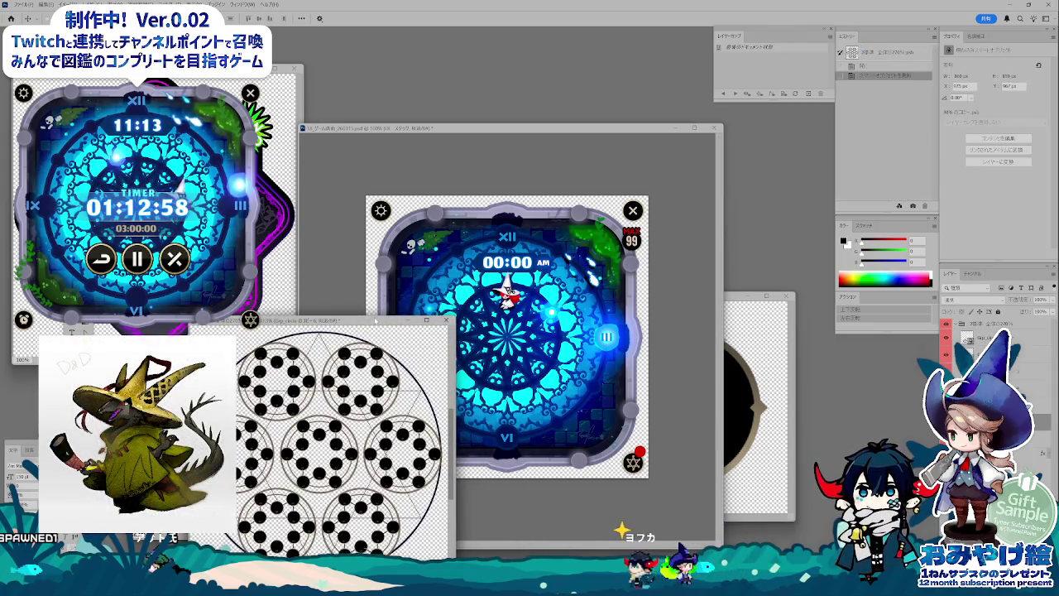
{"action": "key", "text": "ctrl+minus"}
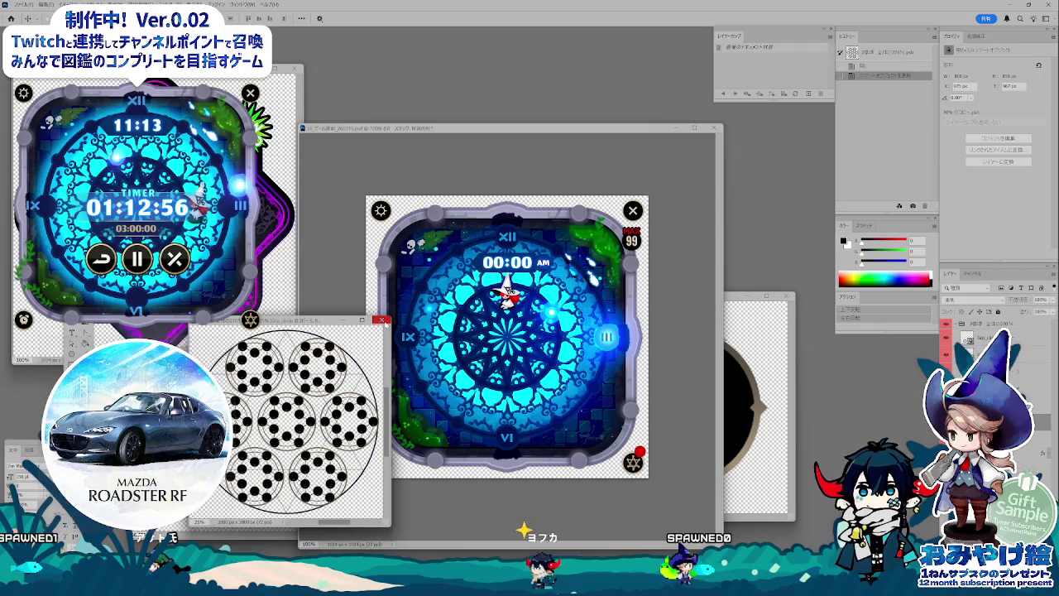
{"action": "left_click", "coordinate": [382, 320]}
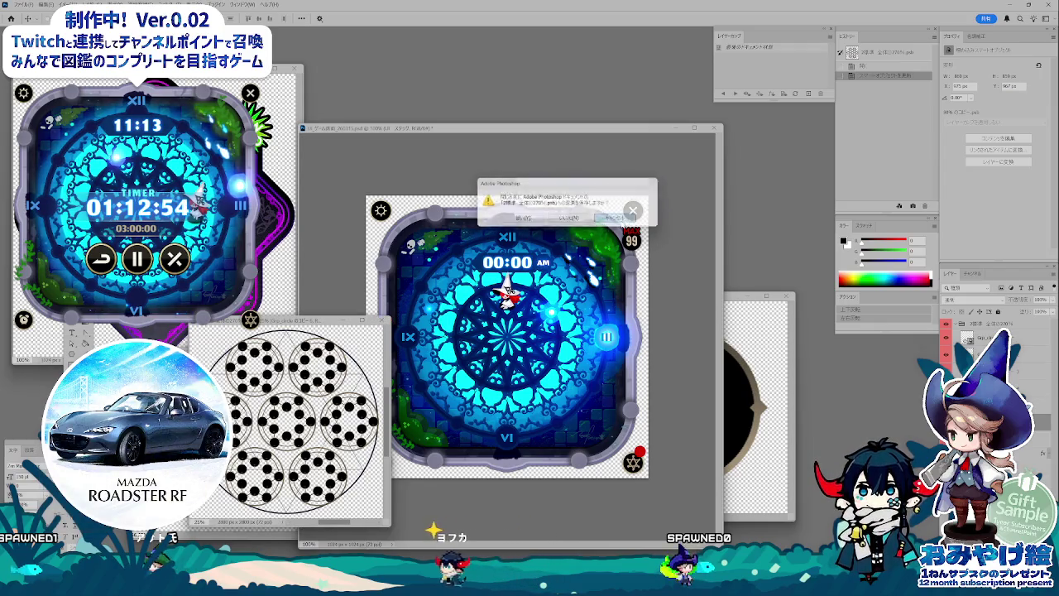
{"action": "left_click", "coordinate": [571, 219]}
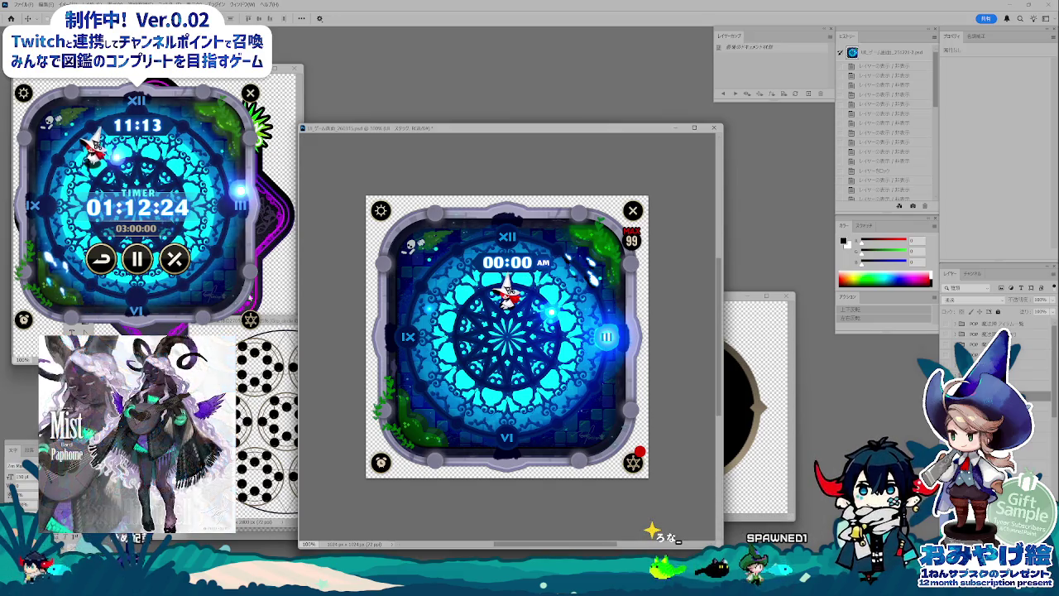
{"action": "left_click_drag", "start_coordinate": [531, 133], "coordinate": [530, 144]}
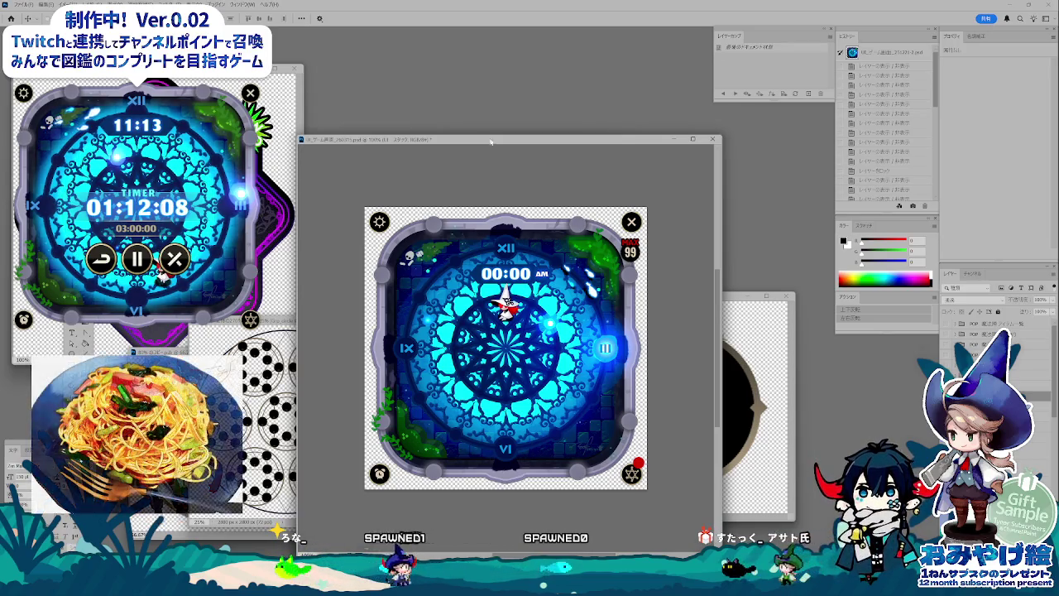
{"action": "left_click_drag", "start_coordinate": [512, 139], "coordinate": [520, 143]}
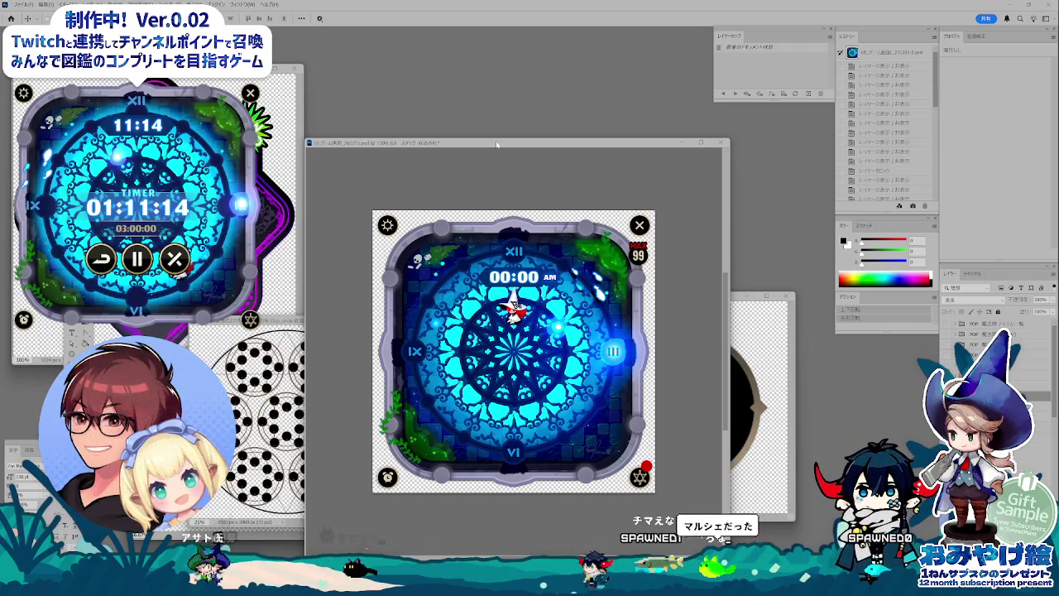
{"action": "left_click_drag", "start_coordinate": [498, 145], "coordinate": [498, 140]}
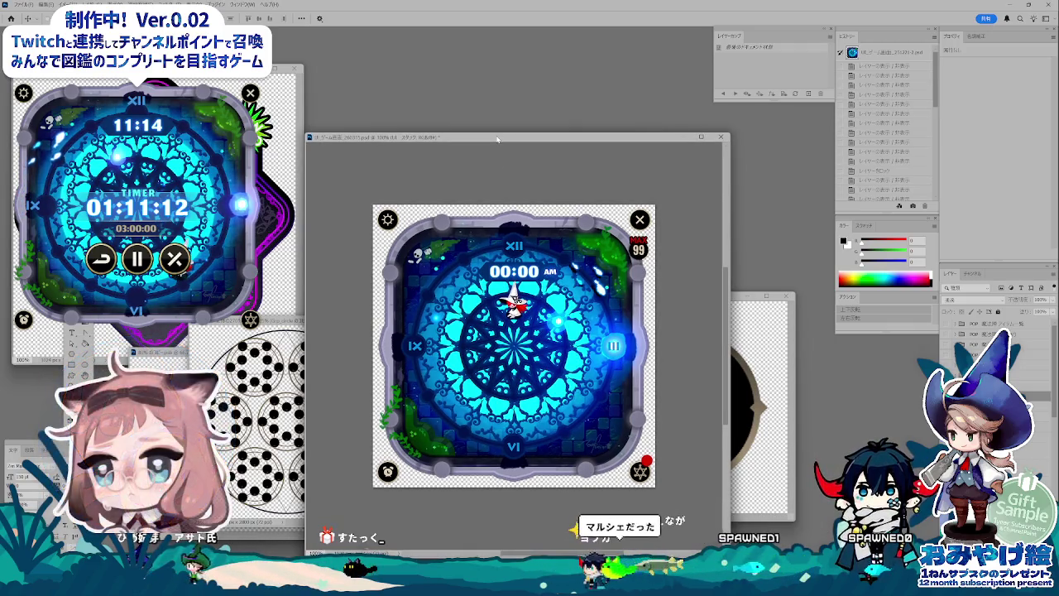
{"action": "left_click_drag", "start_coordinate": [500, 133], "coordinate": [499, 169]}
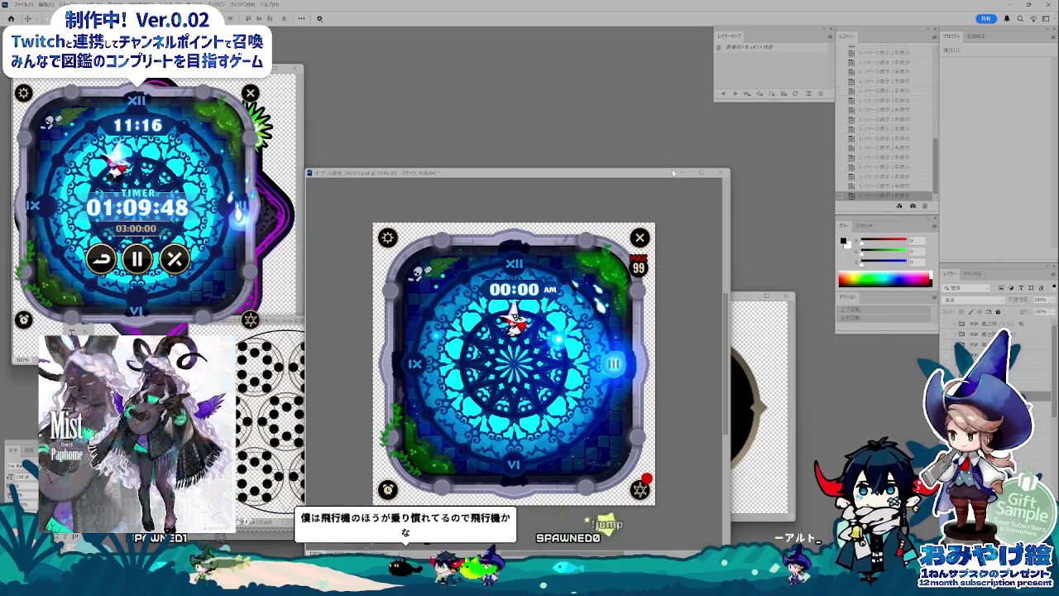
{"action": "left_click_drag", "start_coordinate": [543, 172], "coordinate": [514, 145]}
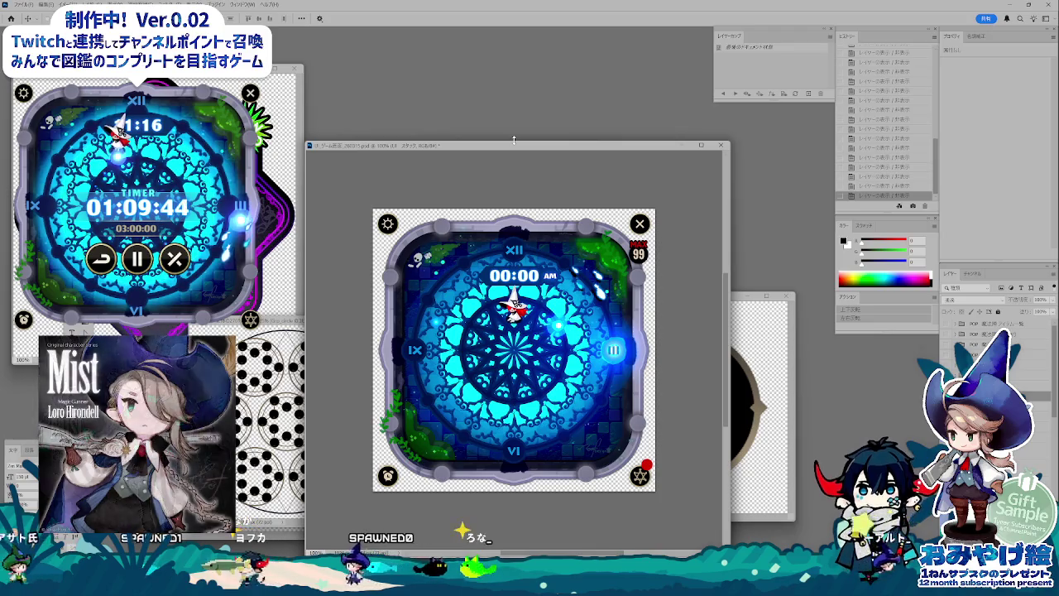
{"action": "left_click_drag", "start_coordinate": [513, 147], "coordinate": [514, 150]}
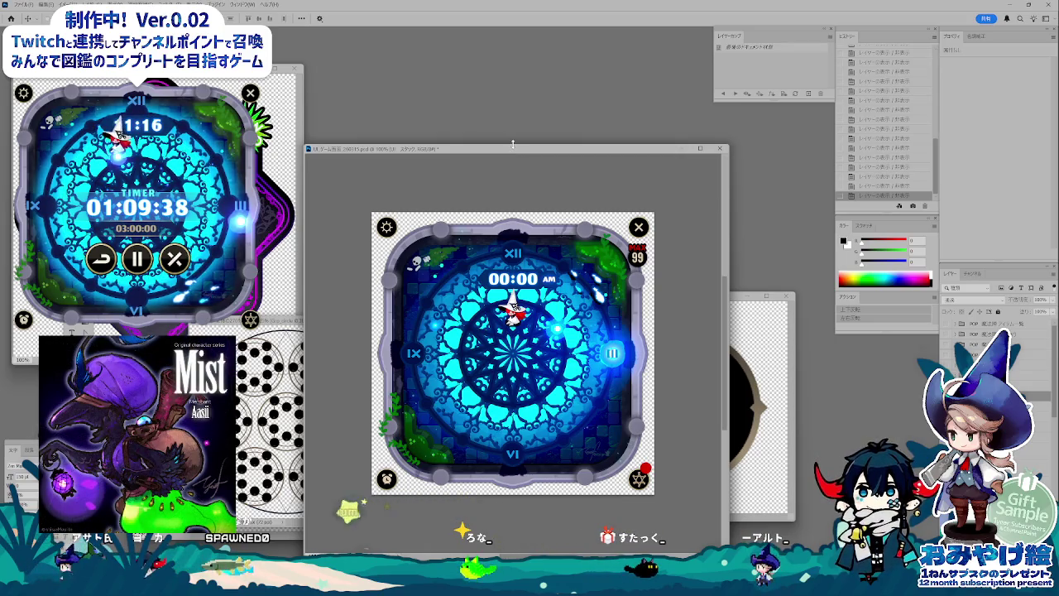
{"action": "left_click_drag", "start_coordinate": [514, 144], "coordinate": [513, 139]}
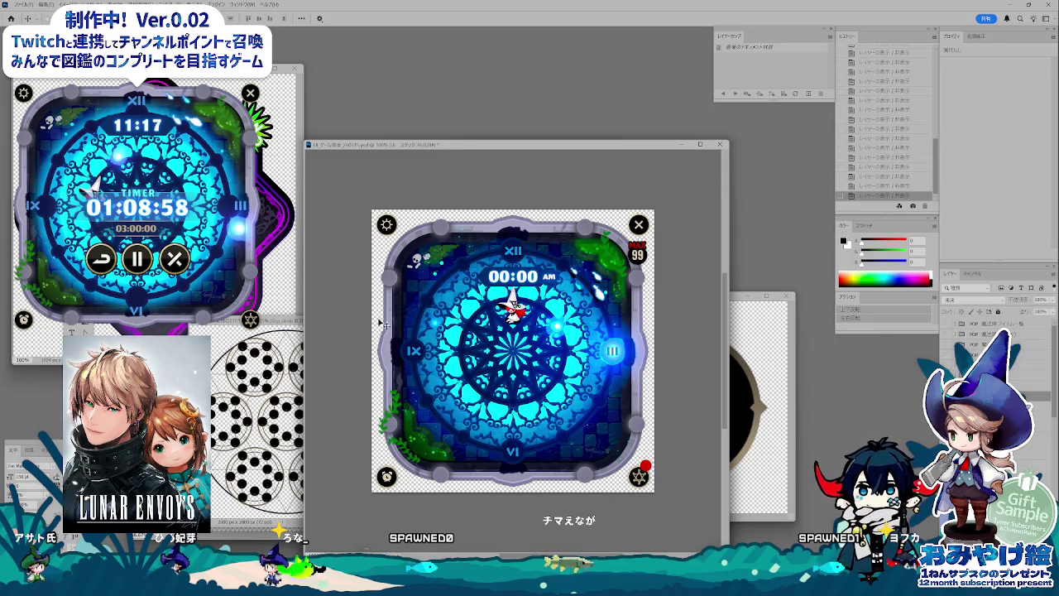
Step: Cycle through the open Photoshop documents, then switch to the MistWatch_仕様書 sheet and select the column E note cell
{"action": "key", "text": "ctrl+Tab"}
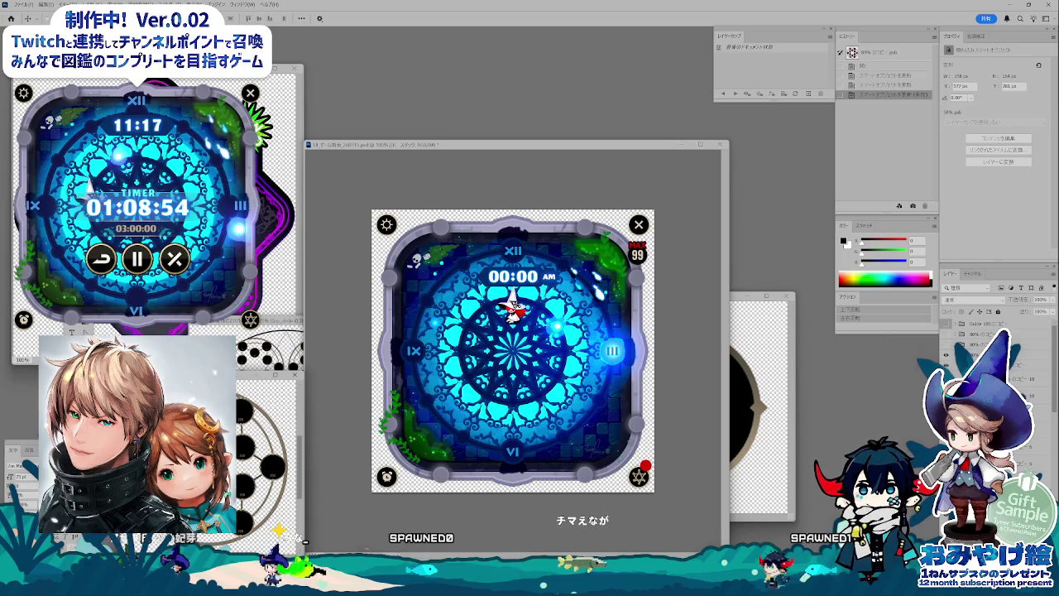
{"action": "key", "text": "ctrl+Tab"}
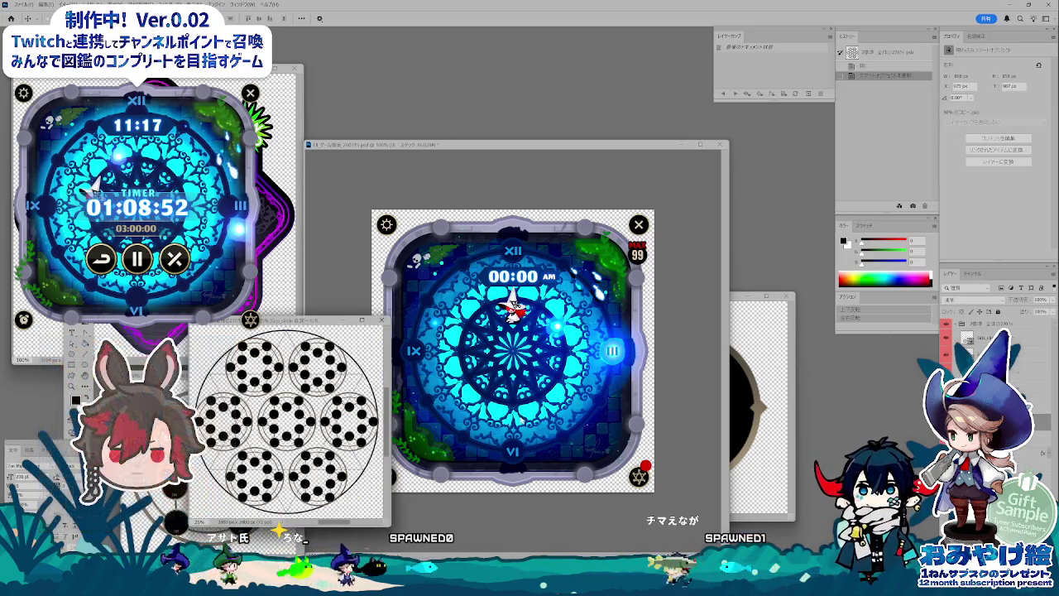
{"action": "key", "text": "ctrl+Tab"}
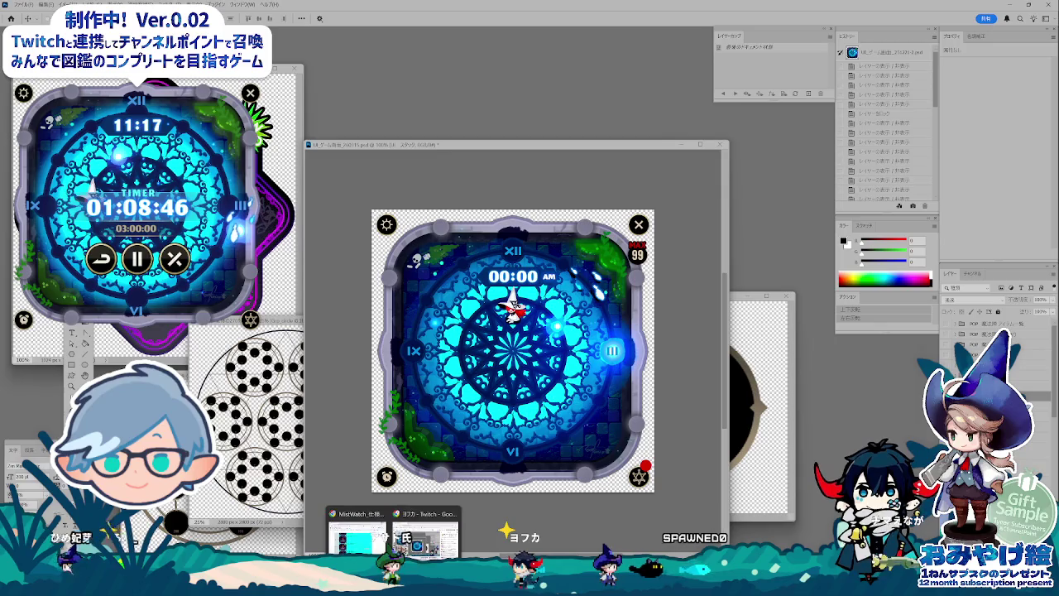
{"action": "left_click", "coordinate": [393, 530]}
{"action": "left_click", "coordinate": [579, 351]}
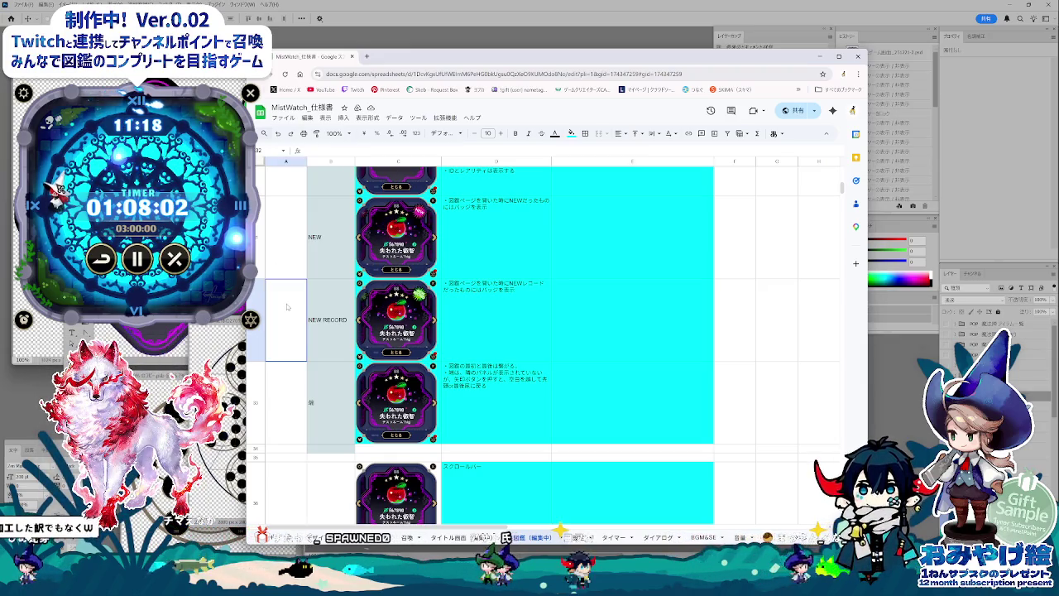
{"action": "left_click", "coordinate": [529, 330]}
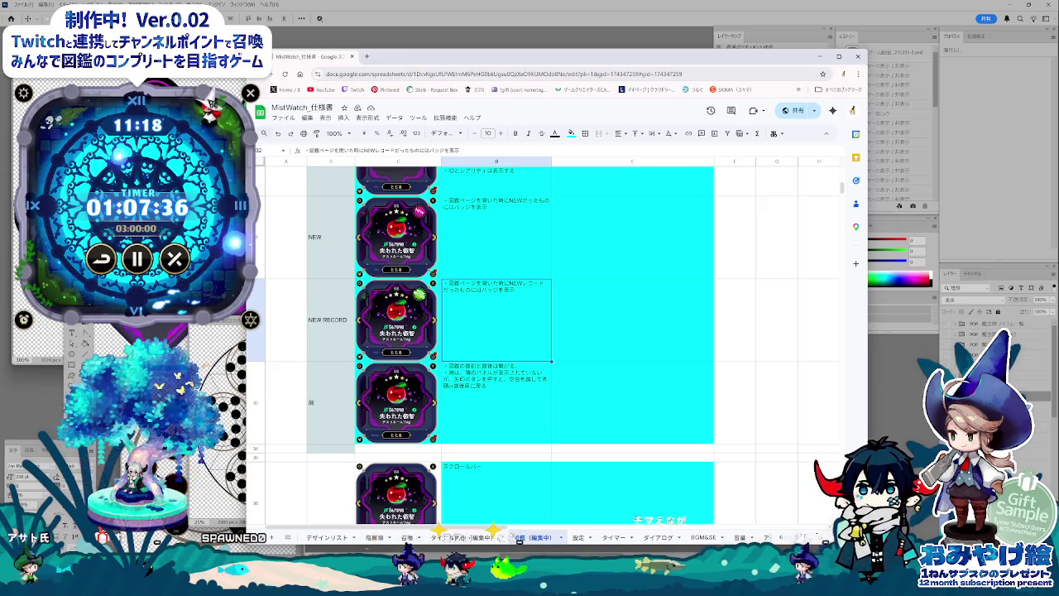
{"action": "left_click", "coordinate": [618, 365]}
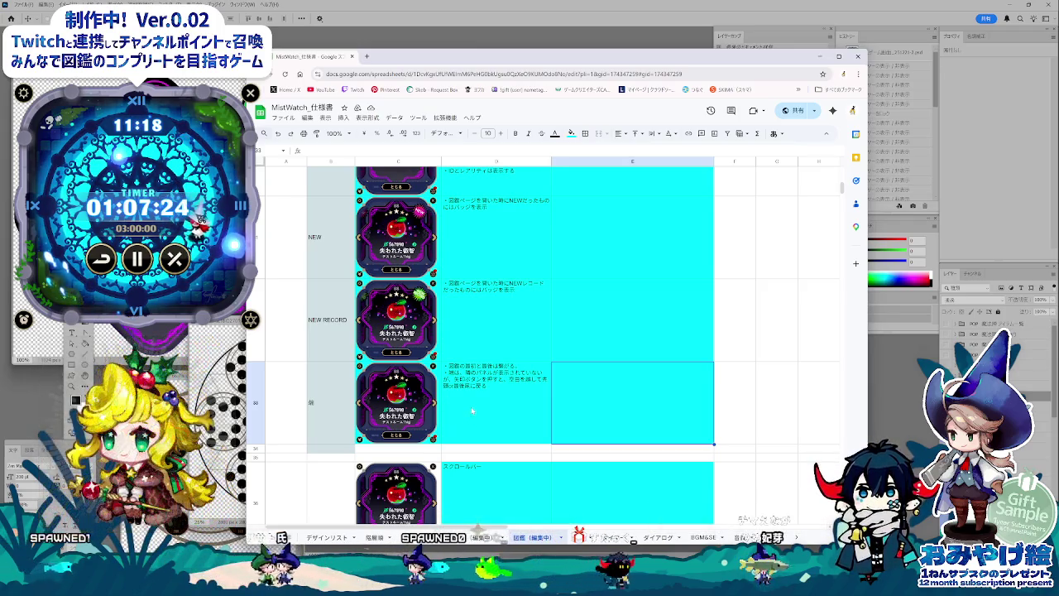
{"action": "left_click", "coordinate": [445, 312]}
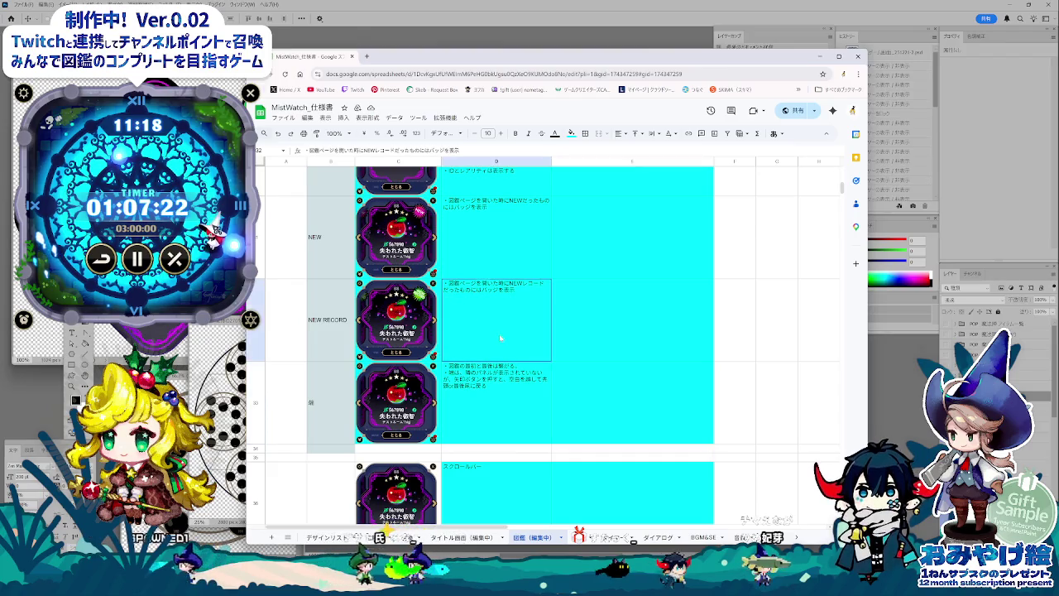
{"action": "scroll", "coordinate": [445, 312], "scroll_direction": "up", "scroll_amount": 5}
{"action": "scroll", "coordinate": [509, 415], "scroll_direction": "down", "scroll_amount": 5}
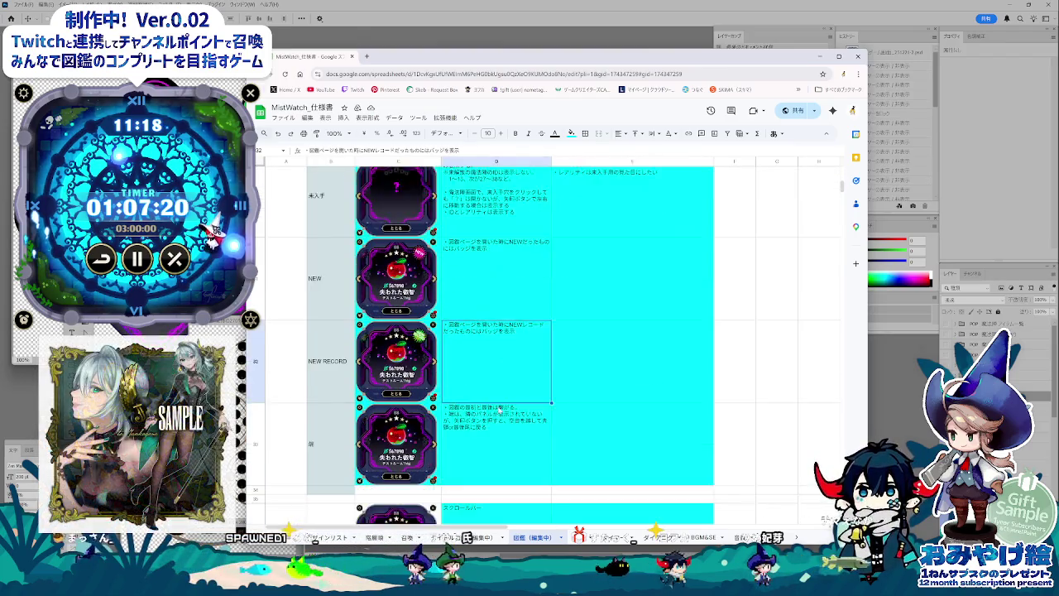
{"action": "left_click", "coordinate": [509, 416]}
{"action": "scroll", "coordinate": [509, 416], "scroll_direction": "down", "scroll_amount": 1}
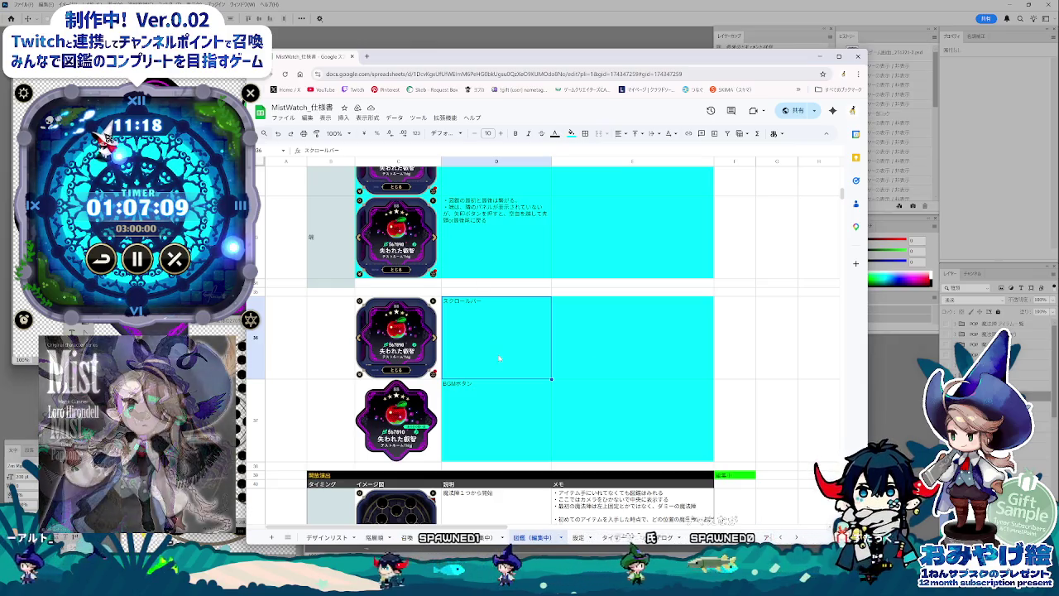
{"action": "left_click", "coordinate": [521, 389]}
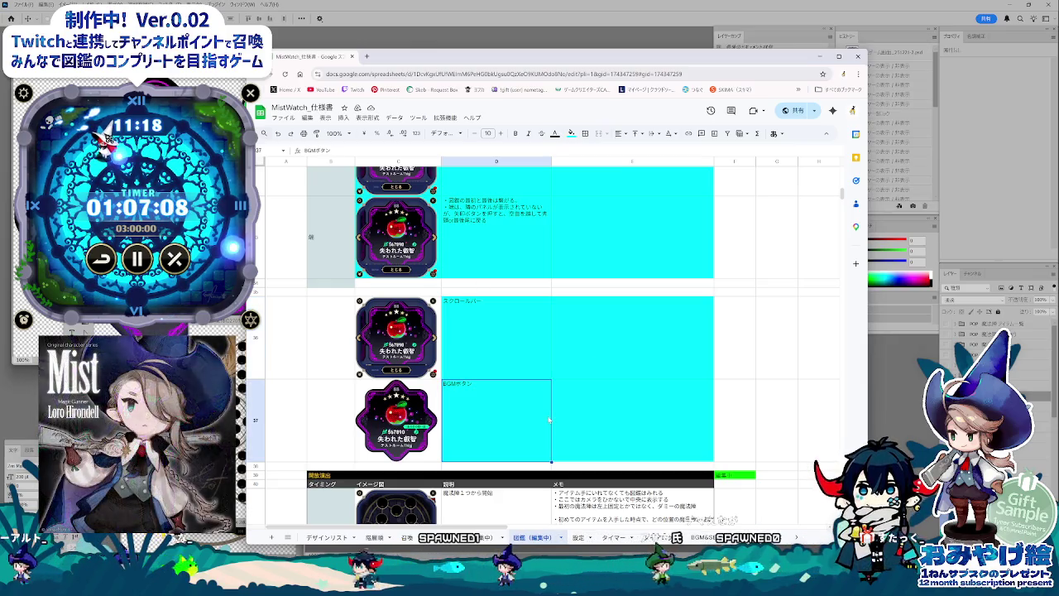
Step: Read the row 43 memo and the green memo cell above it, then minimize Chrome
{"action": "scroll", "coordinate": [546, 421], "scroll_direction": "down", "scroll_amount": 5}
{"action": "scroll", "coordinate": [546, 420], "scroll_direction": "down", "scroll_amount": 1}
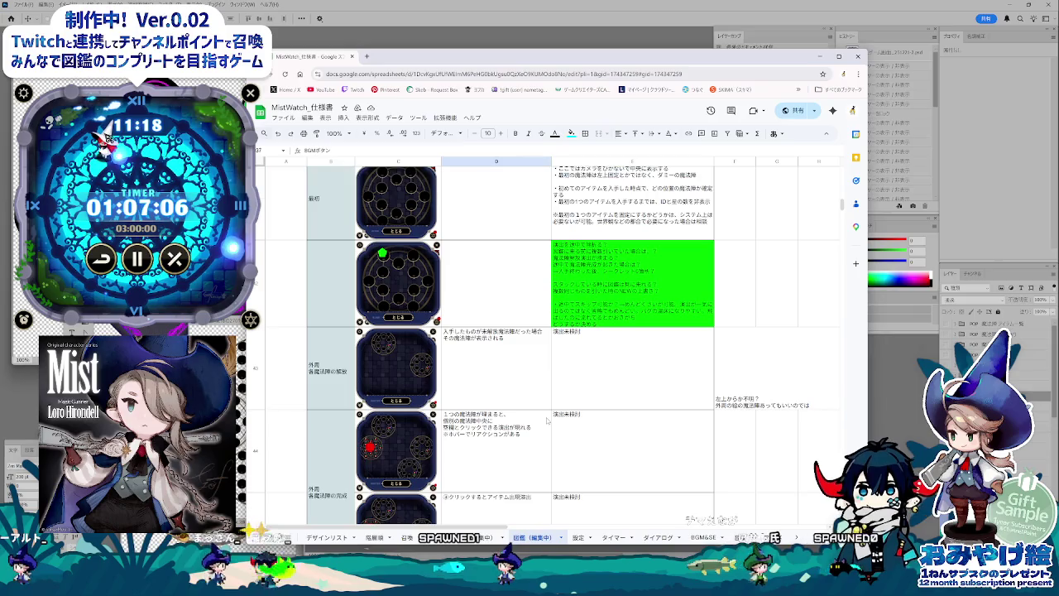
{"action": "scroll", "coordinate": [546, 420], "scroll_direction": "up", "scroll_amount": 1}
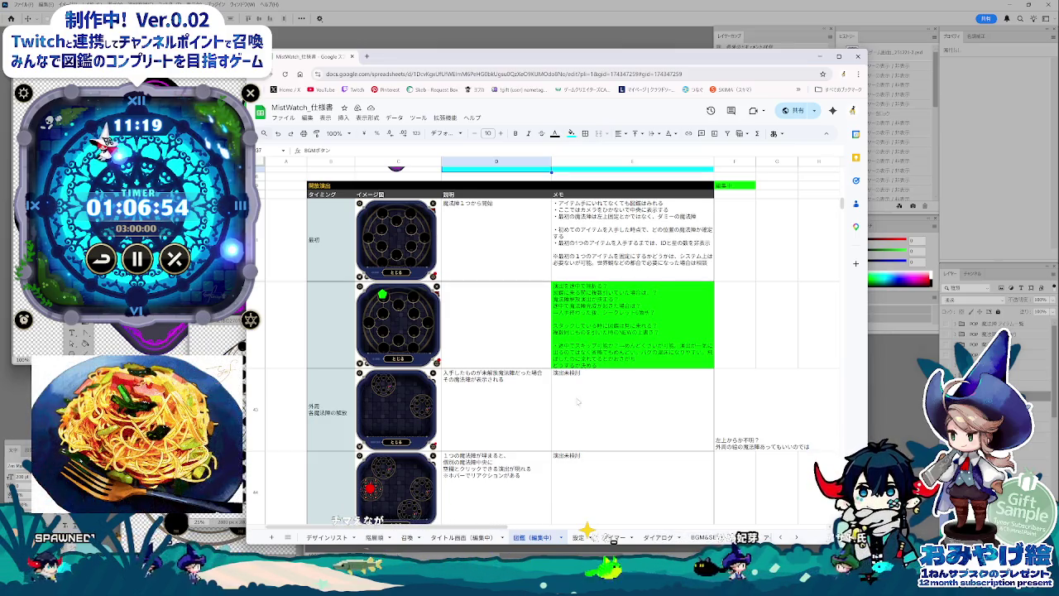
{"action": "left_click", "coordinate": [610, 398]}
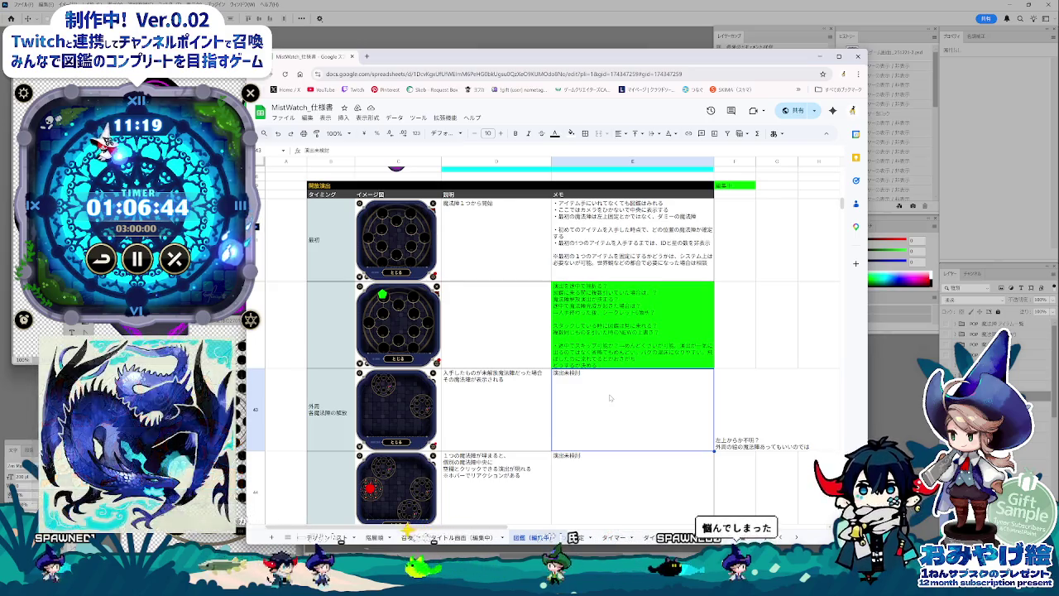
{"action": "left_click", "coordinate": [611, 358]}
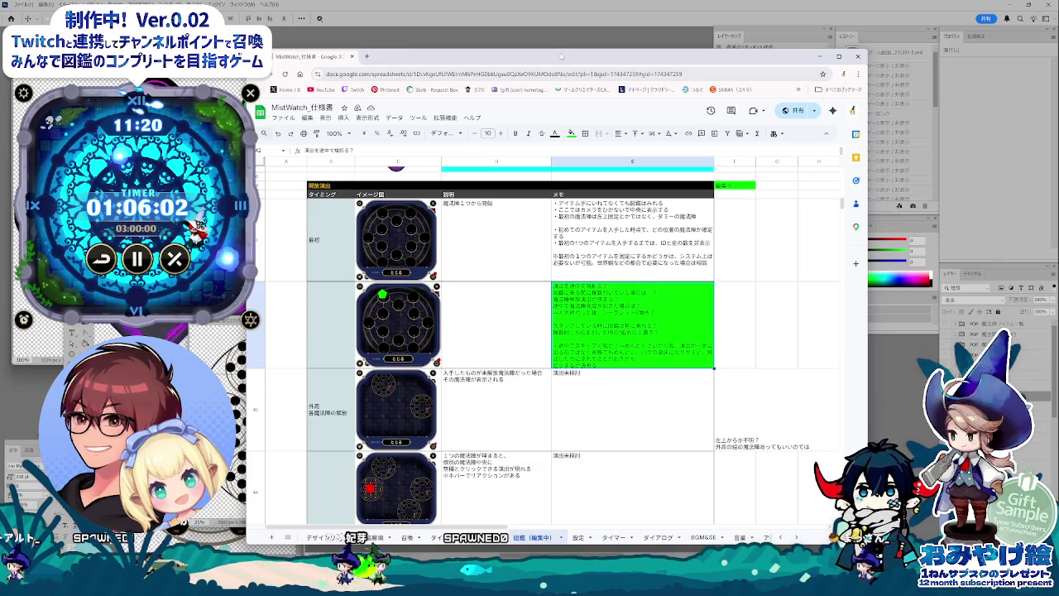
{"action": "left_click_drag", "start_coordinate": [560, 49], "coordinate": [560, 51]}
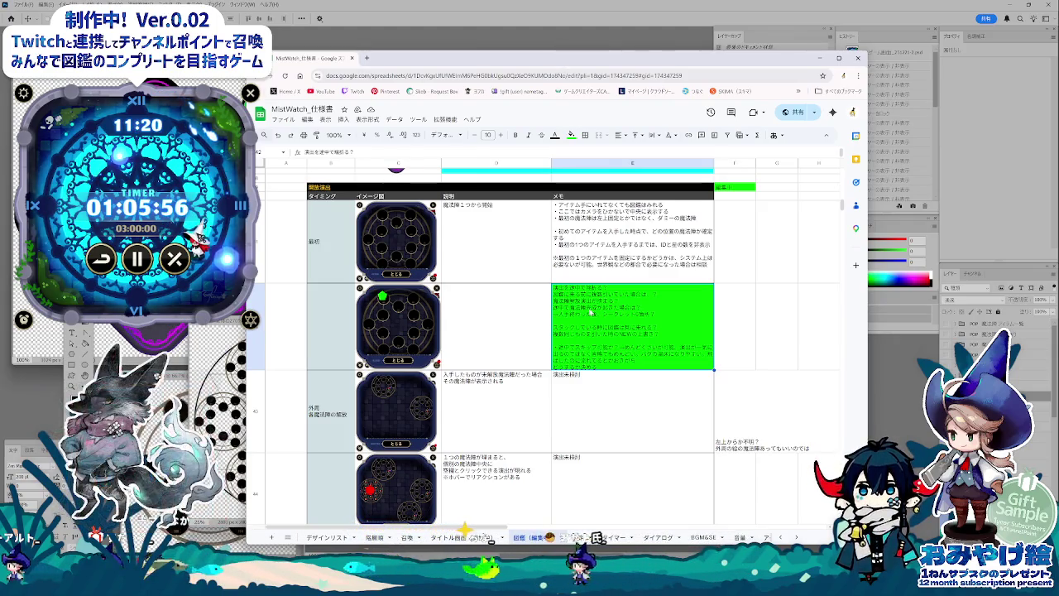
{"action": "left_click", "coordinate": [617, 430]}
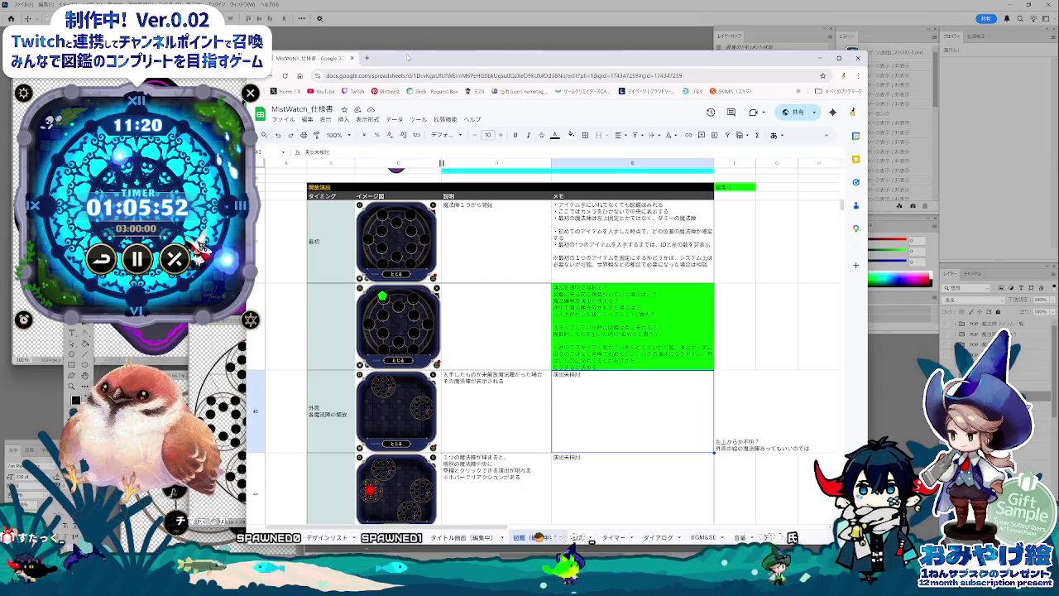
{"action": "key", "text": "super+Down"}
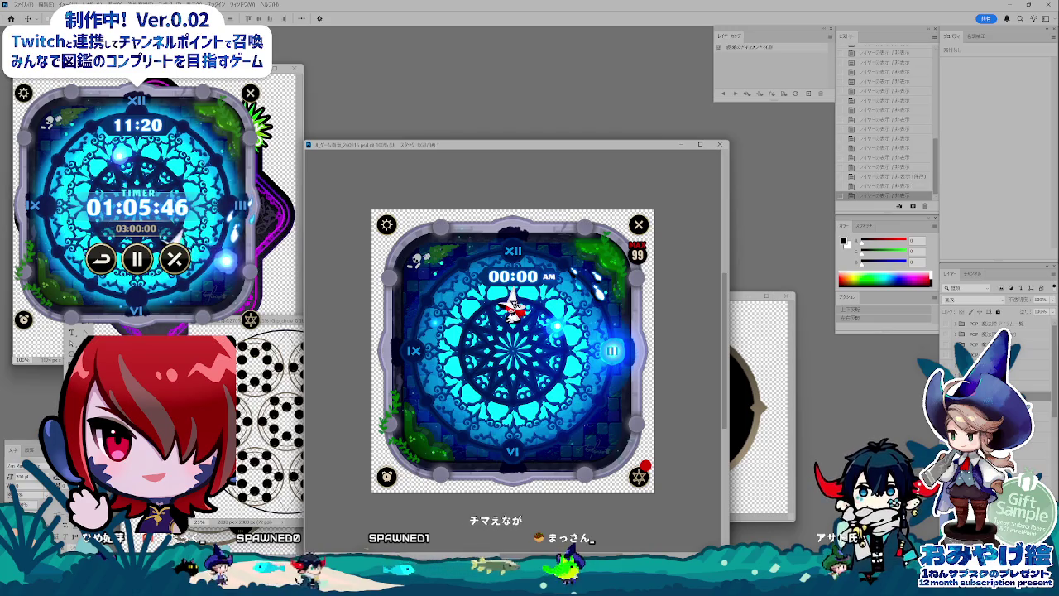
Step: Show the 失われた叡智 item card layers in Photoshop, then bring the spec sheet window forward
{"action": "left_click", "coordinate": [947, 327]}
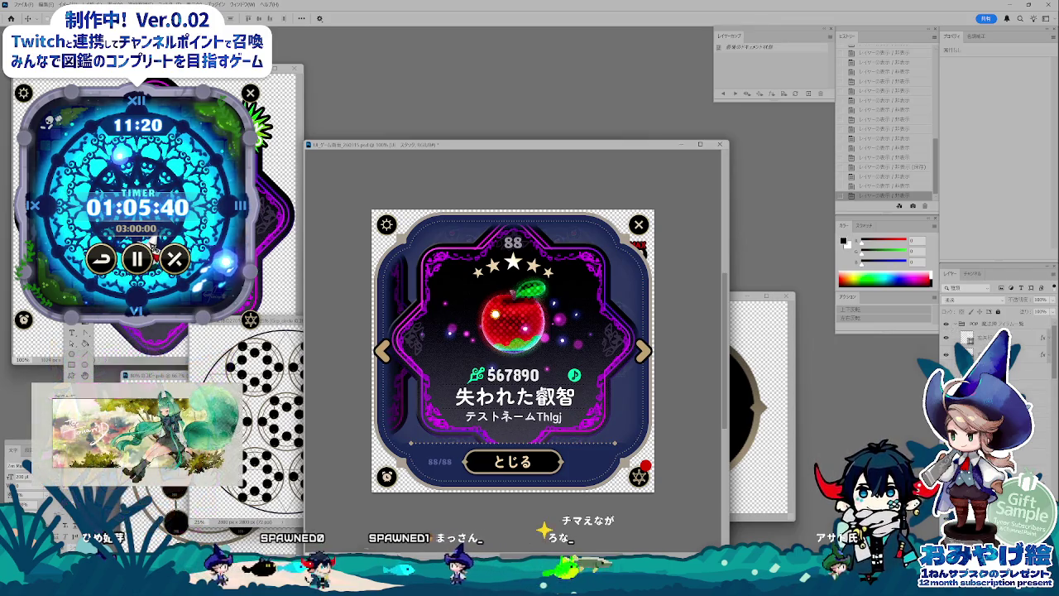
{"action": "left_click", "coordinate": [969, 332]}
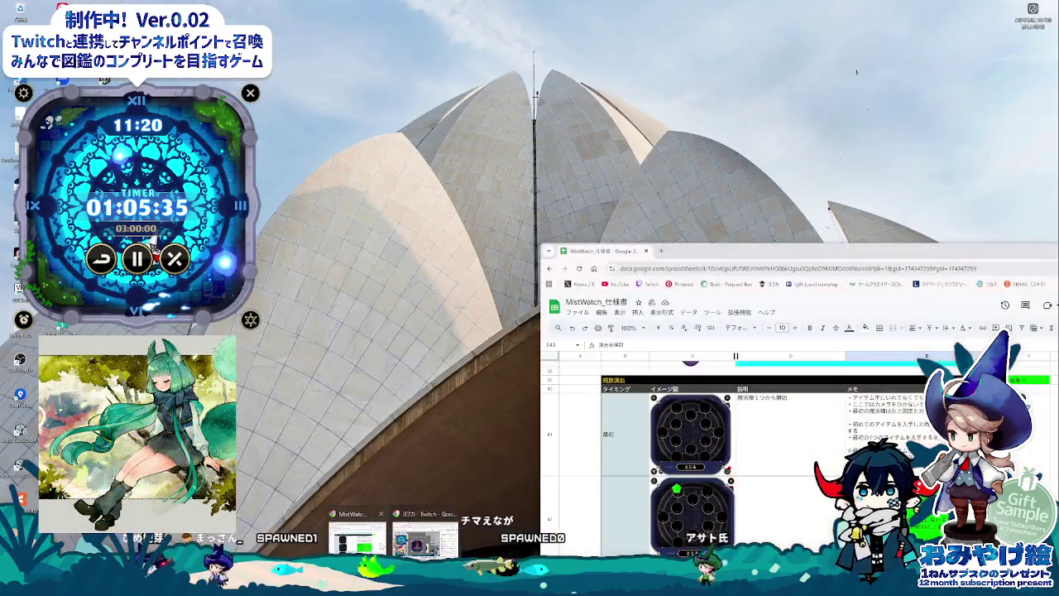
{"action": "left_click", "coordinate": [356, 530]}
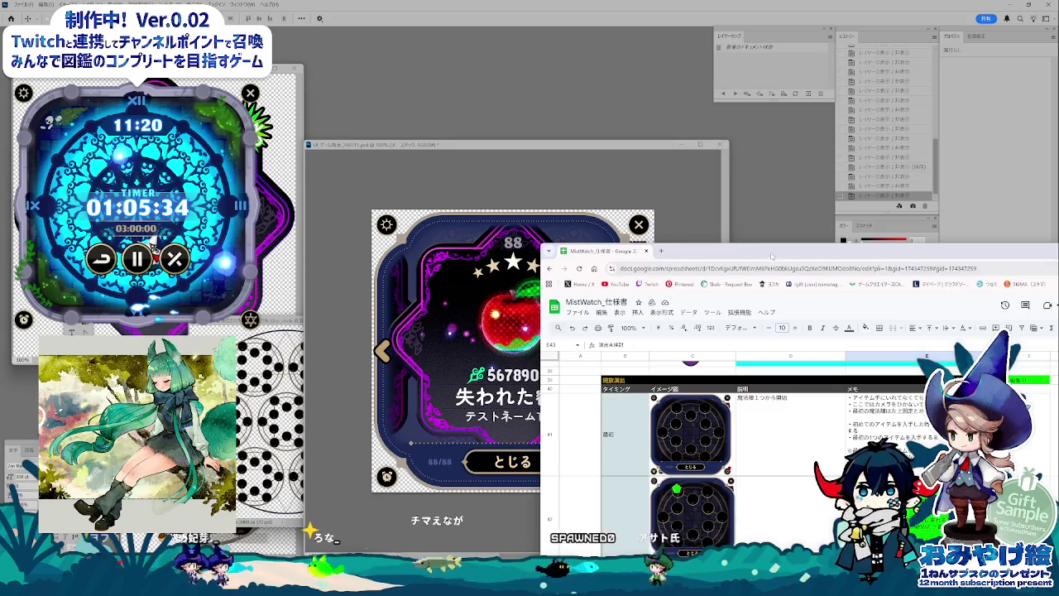
Step: Scroll up to the BGM button card rows and select the empty cell E37
{"action": "scroll", "coordinate": [678, 482], "scroll_direction": "up", "scroll_amount": 2}
{"action": "scroll", "coordinate": [678, 482], "scroll_direction": "up", "scroll_amount": 3}
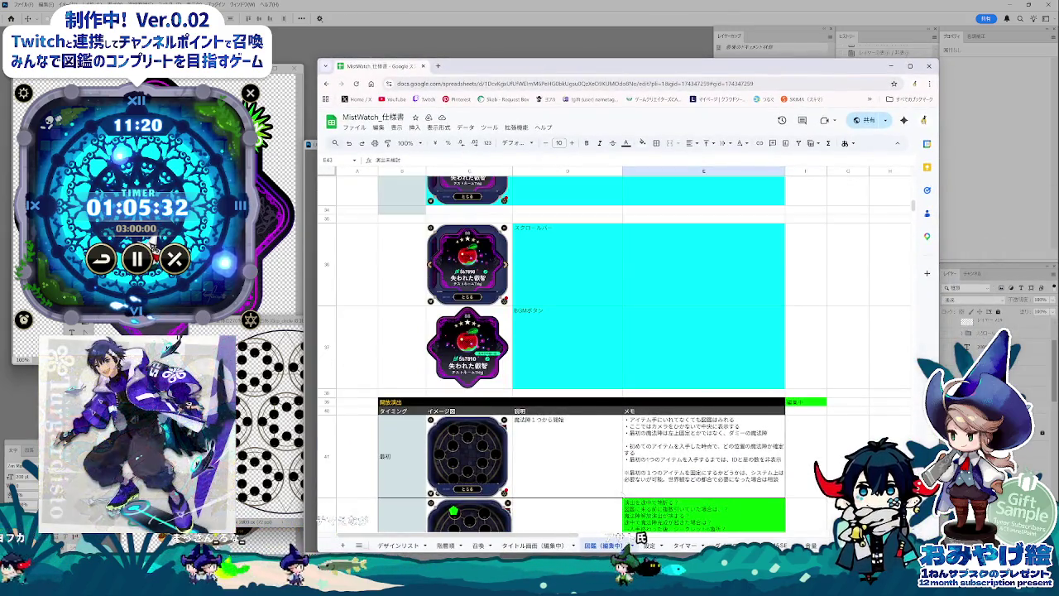
{"action": "scroll", "coordinate": [677, 483], "scroll_direction": "up", "scroll_amount": 2}
{"action": "scroll", "coordinate": [678, 483], "scroll_direction": "up", "scroll_amount": 2}
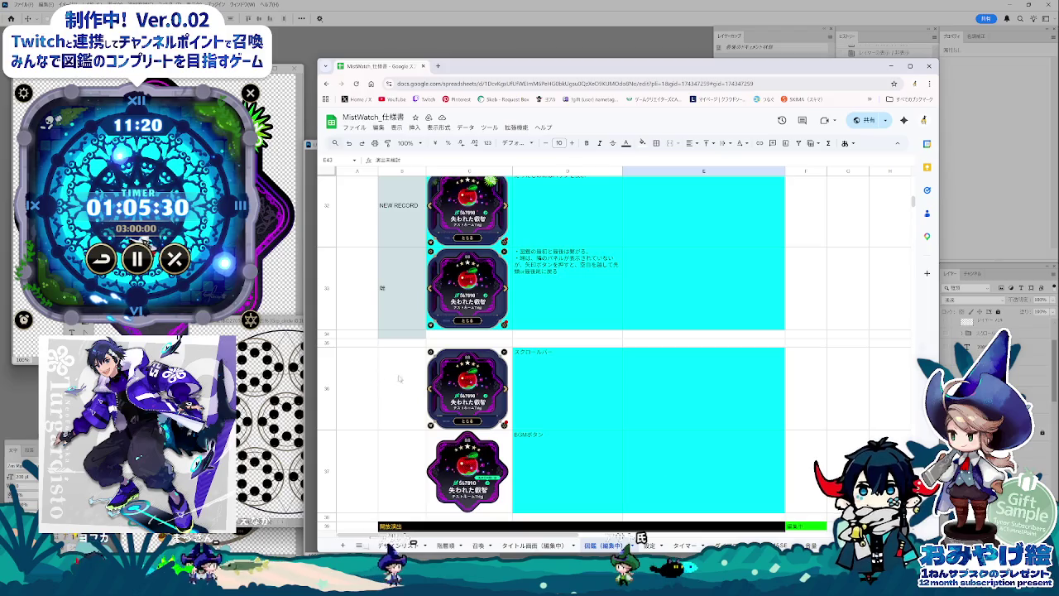
{"action": "left_click", "coordinate": [678, 470]}
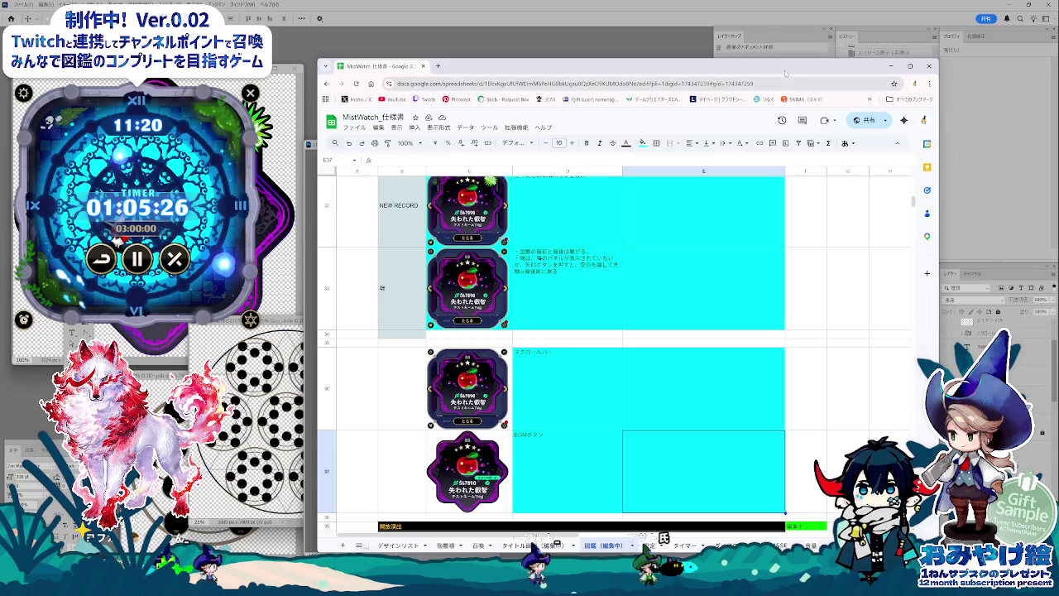
Step: Move the spec sheet window left, make it slightly taller, and select cell H35
{"action": "left_click_drag", "start_coordinate": [785, 74], "coordinate": [721, 65]}
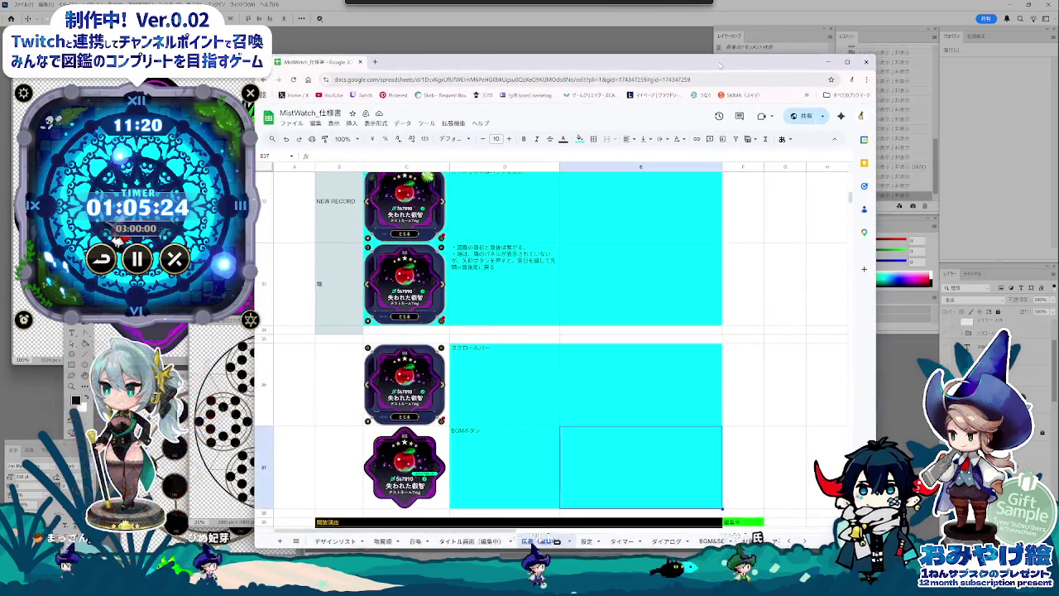
{"action": "left_click_drag", "start_coordinate": [720, 65], "coordinate": [720, 69]}
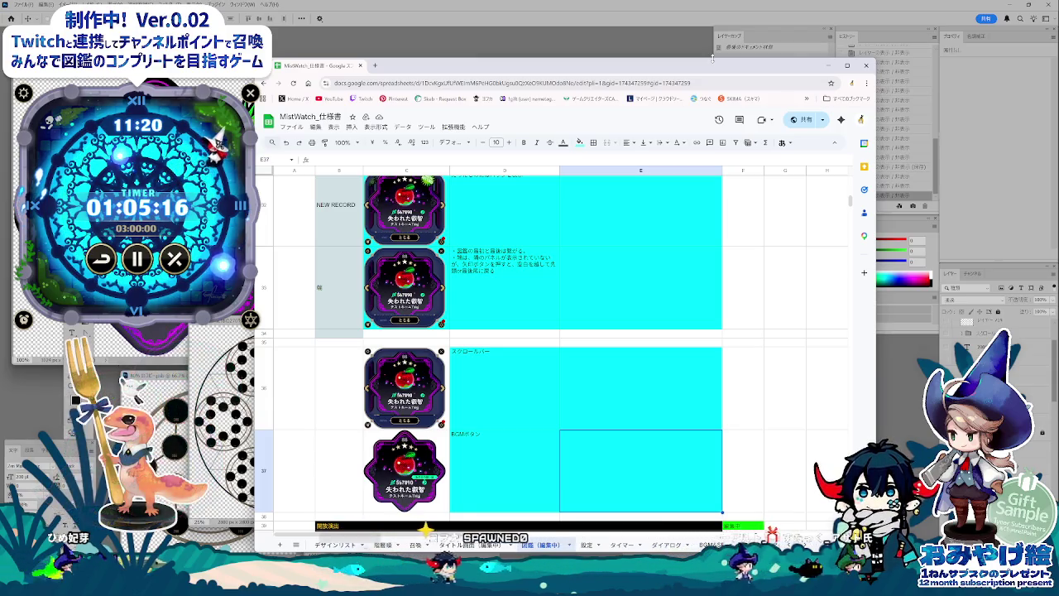
{"action": "left_click_drag", "start_coordinate": [713, 58], "coordinate": [713, 52]}
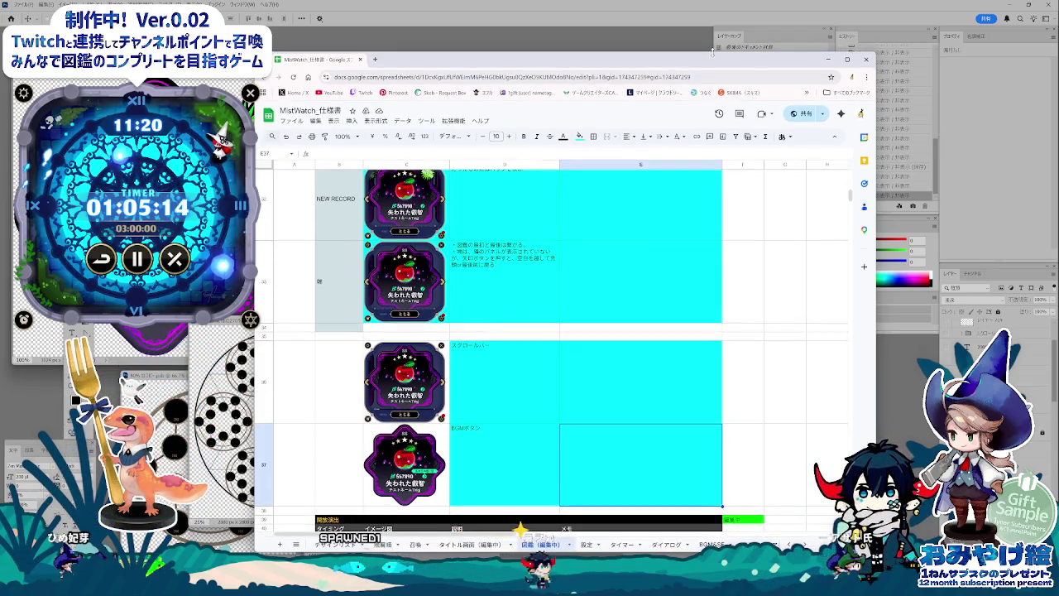
{"action": "key", "text": "Left"}
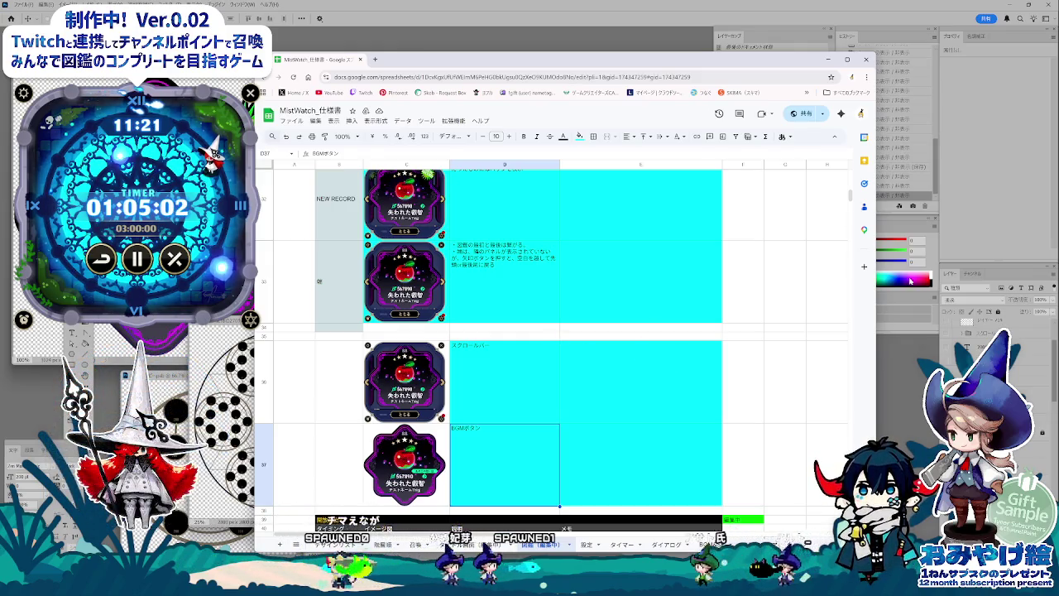
{"action": "left_click", "coordinate": [827, 336]}
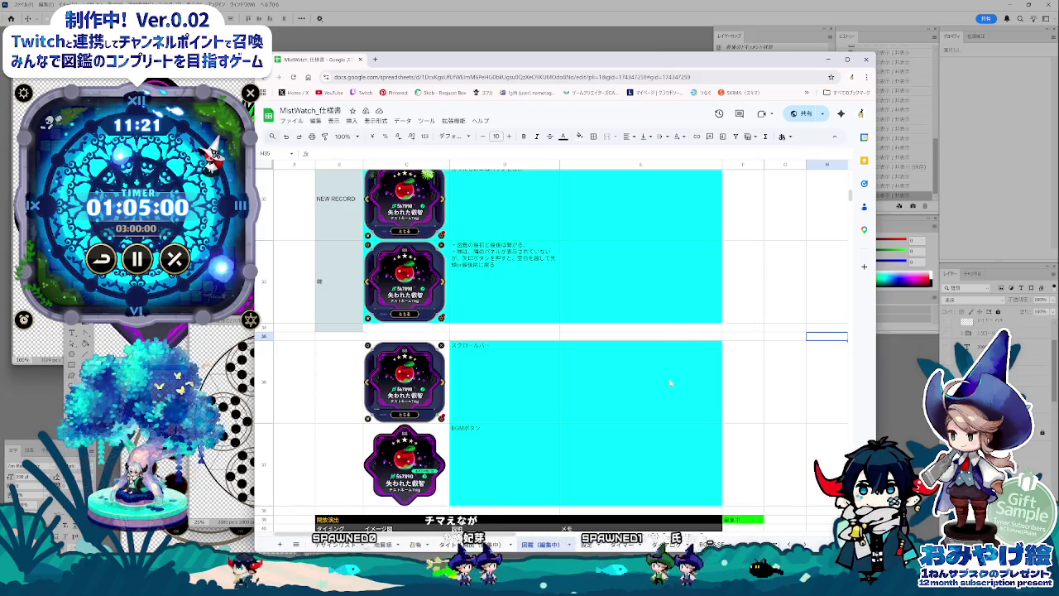
Step: Select B34, glance at its fill colours without changing them, and scroll down to rows 48–58
{"action": "left_click", "coordinate": [673, 368]}
{"action": "left_click", "coordinate": [341, 328]}
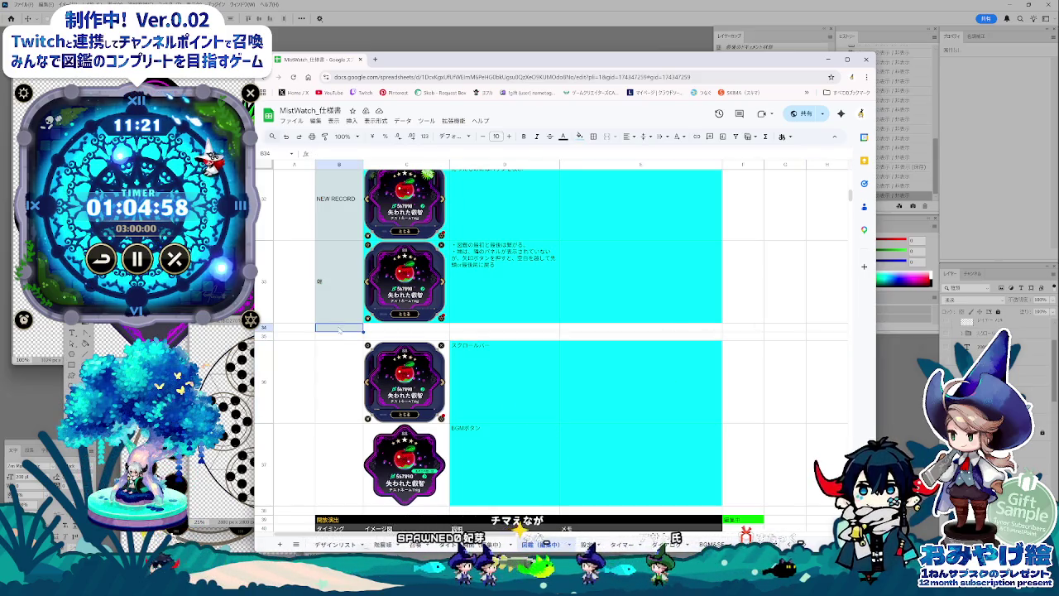
{"action": "right_click", "coordinate": [340, 329]}
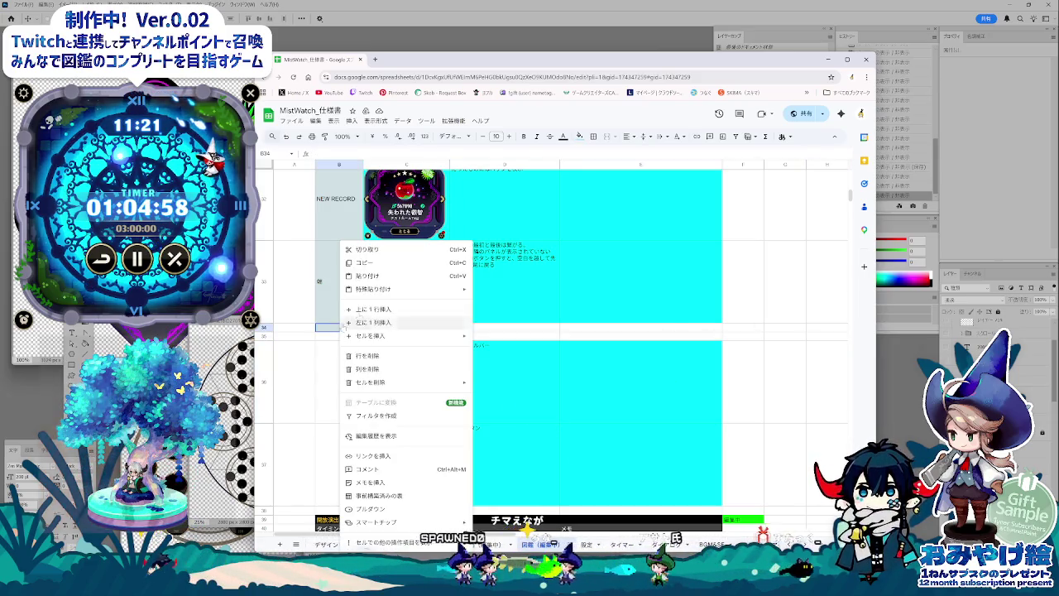
{"action": "left_click", "coordinate": [579, 136]}
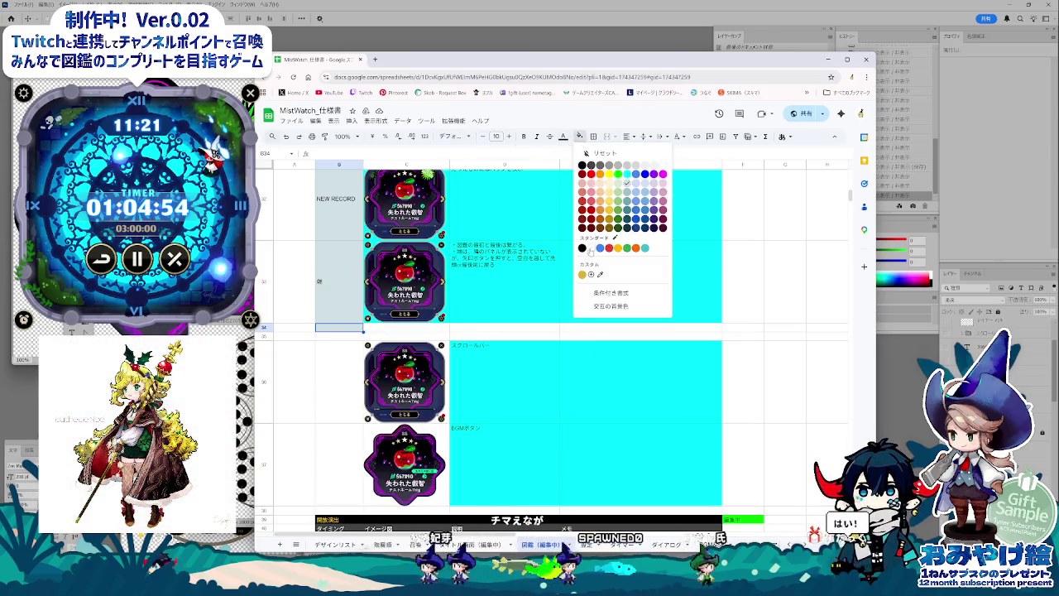
{"action": "left_click", "coordinate": [729, 474]}
{"action": "scroll", "coordinate": [729, 473], "scroll_direction": "down", "scroll_amount": 1}
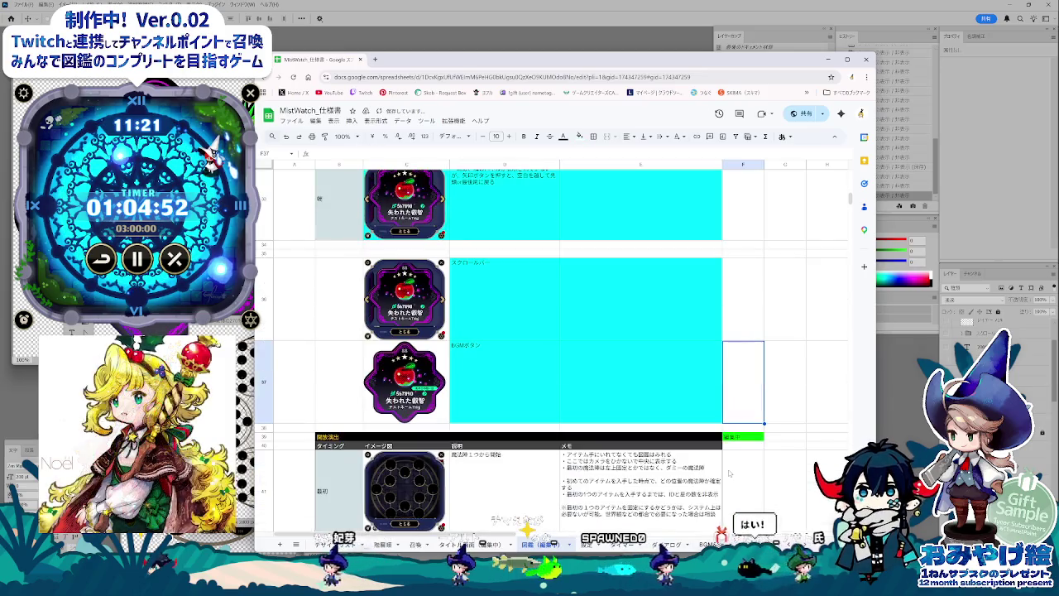
{"action": "left_click_drag", "start_coordinate": [850, 198], "coordinate": [849, 229]}
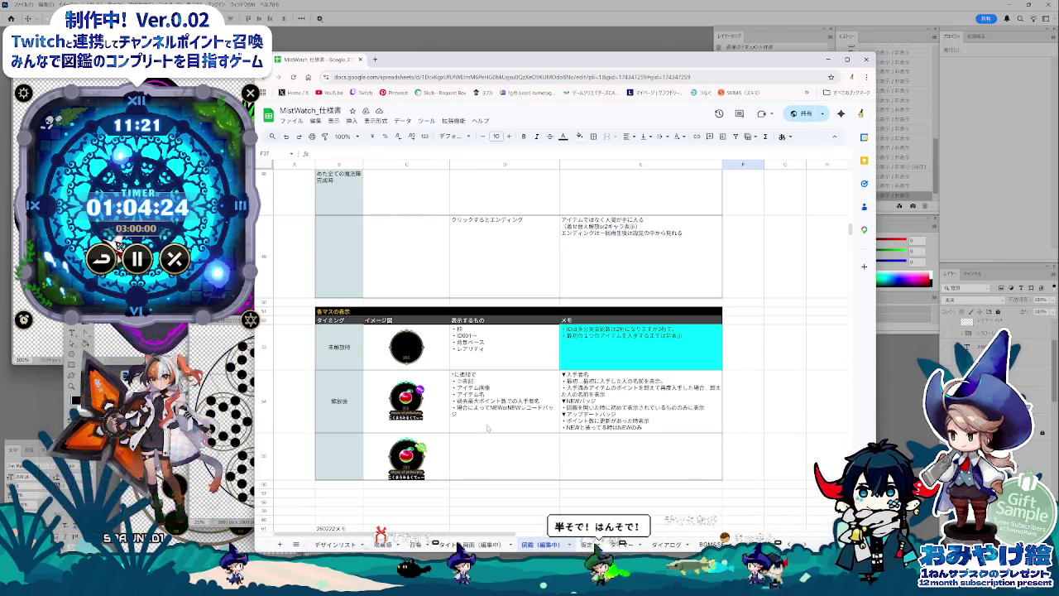
Step: Scroll up from D55 to the 開放演出 table and select the green memo E42 and the 演出未検討 note
{"action": "left_click", "coordinate": [522, 451]}
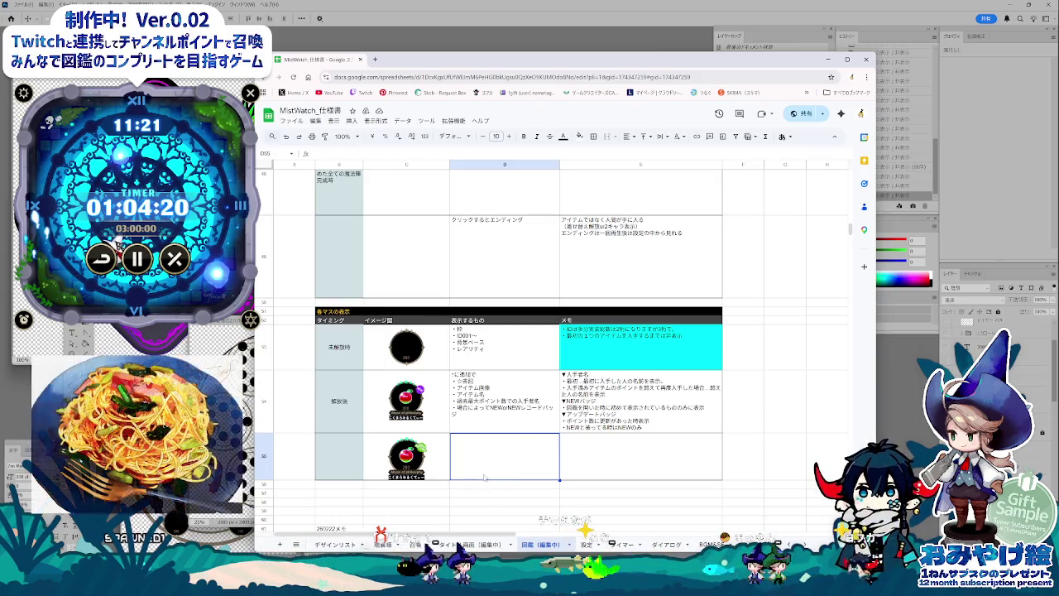
{"action": "scroll", "coordinate": [485, 477], "scroll_direction": "up", "scroll_amount": 2}
{"action": "scroll", "coordinate": [497, 471], "scroll_direction": "up", "scroll_amount": 3}
{"action": "scroll", "coordinate": [530, 464], "scroll_direction": "up", "scroll_amount": 3}
{"action": "scroll", "coordinate": [555, 455], "scroll_direction": "up", "scroll_amount": 3}
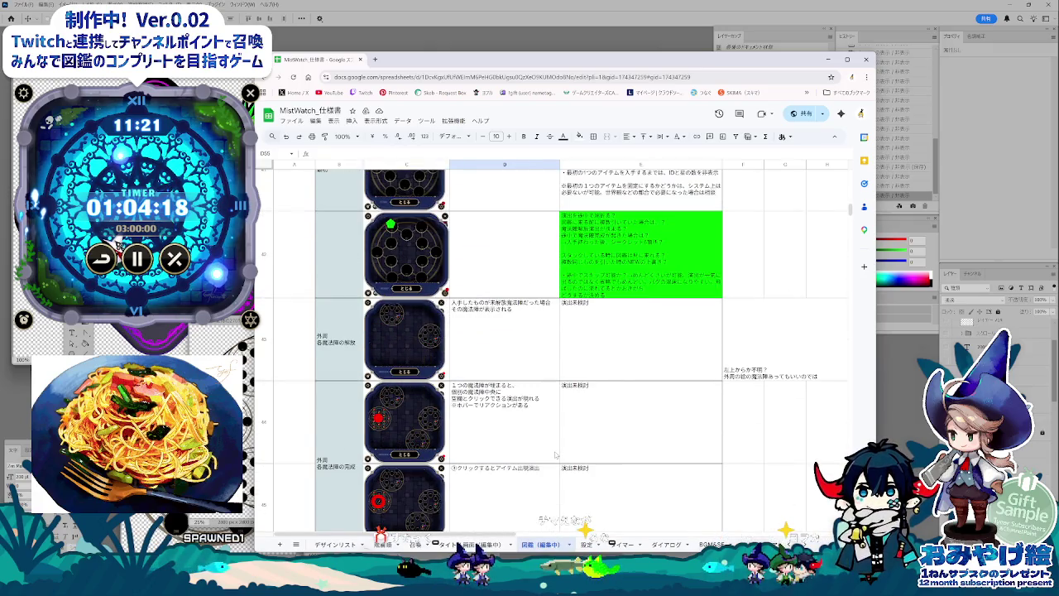
{"action": "scroll", "coordinate": [556, 454], "scroll_direction": "up", "scroll_amount": 2}
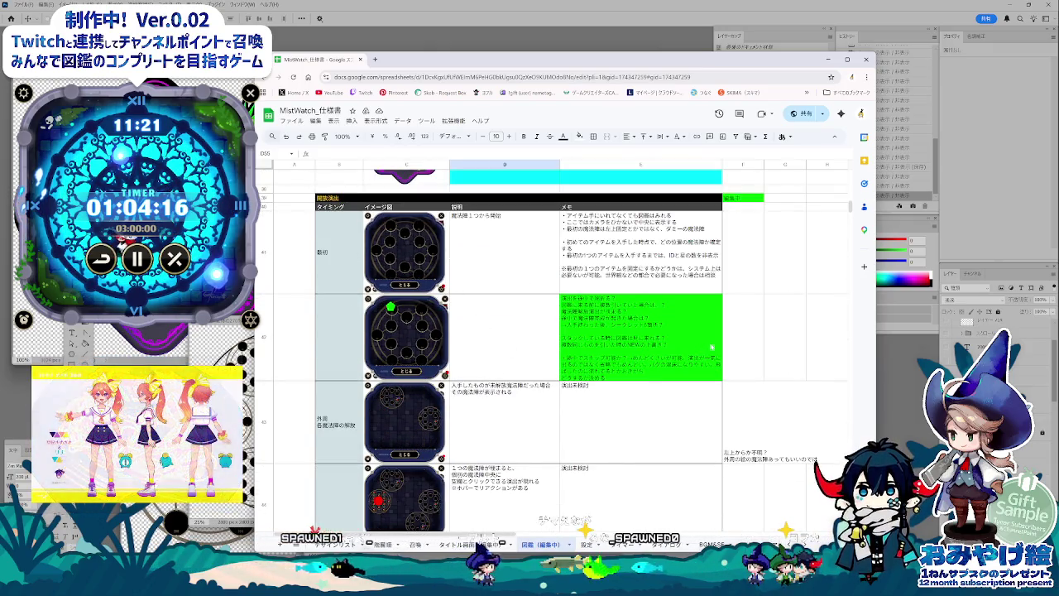
{"action": "left_click", "coordinate": [658, 357]}
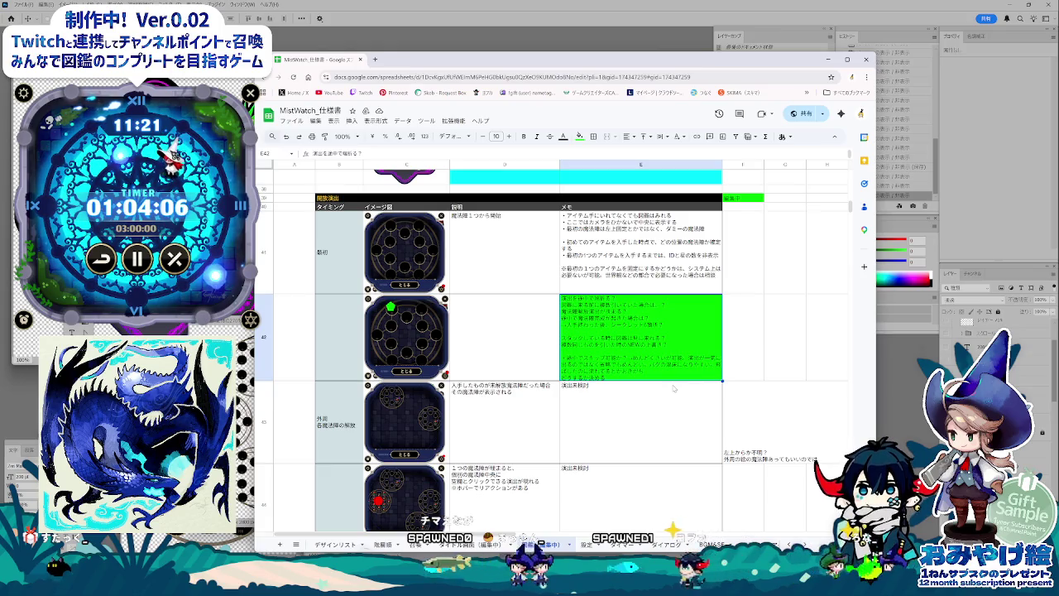
{"action": "left_click", "coordinate": [673, 390]}
{"action": "left_click", "coordinate": [672, 364]}
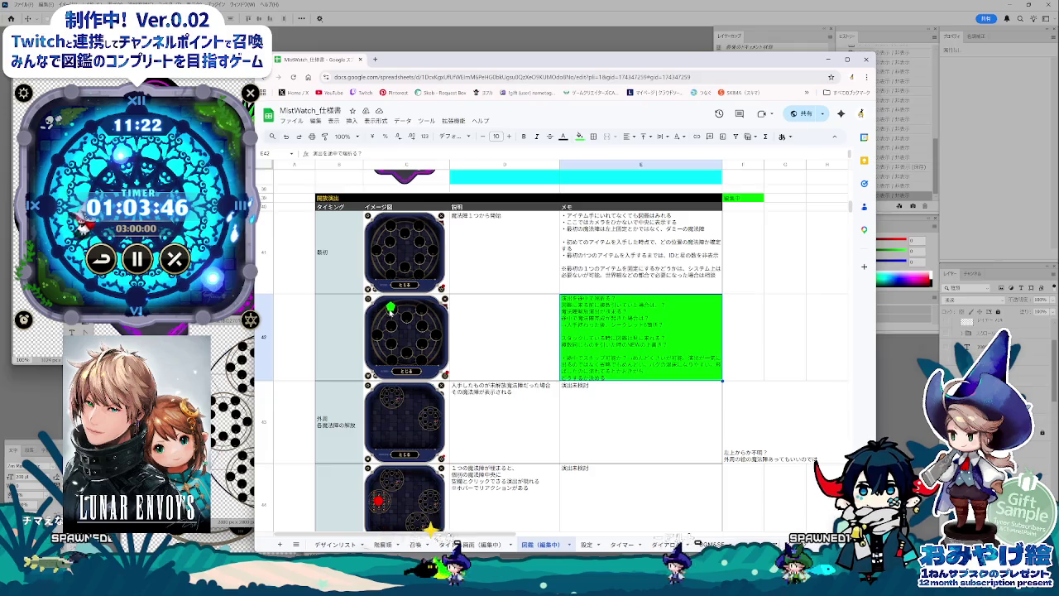
{"action": "left_click", "coordinate": [546, 364]}
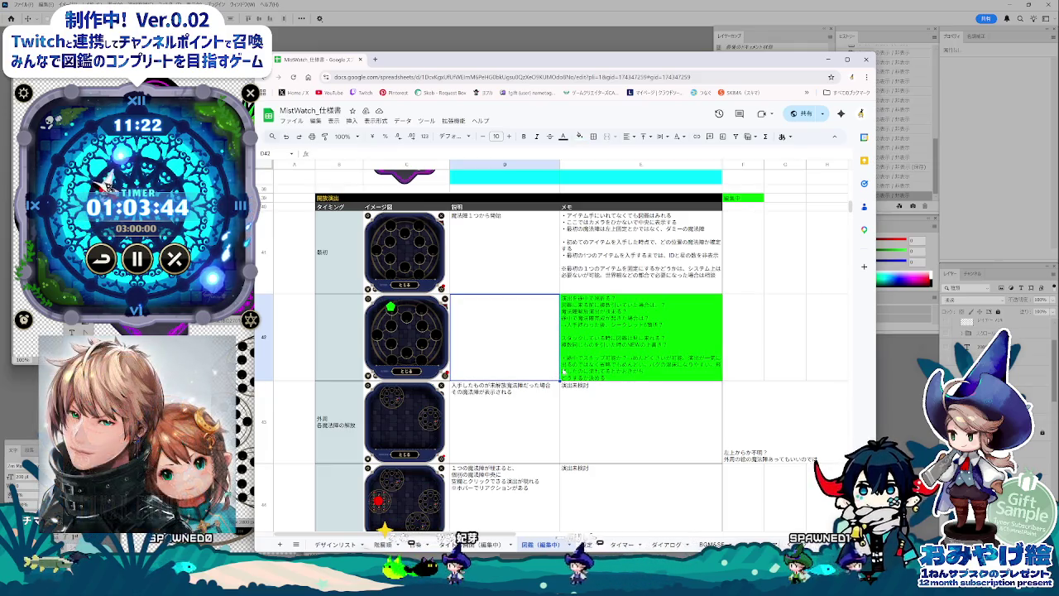
{"action": "left_click", "coordinate": [625, 372]}
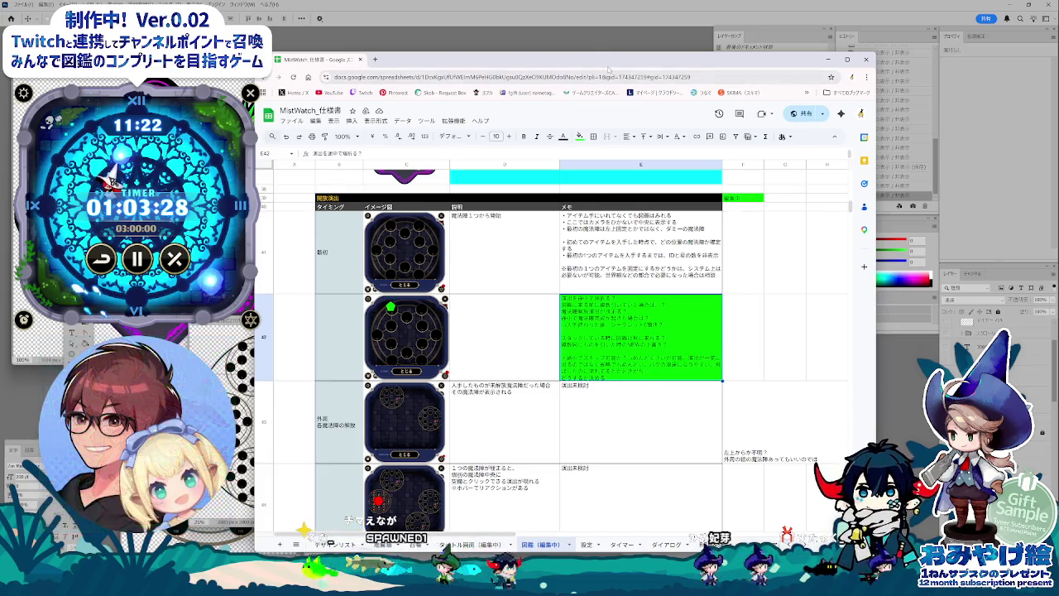
{"action": "left_click_drag", "start_coordinate": [608, 69], "coordinate": [606, 65]}
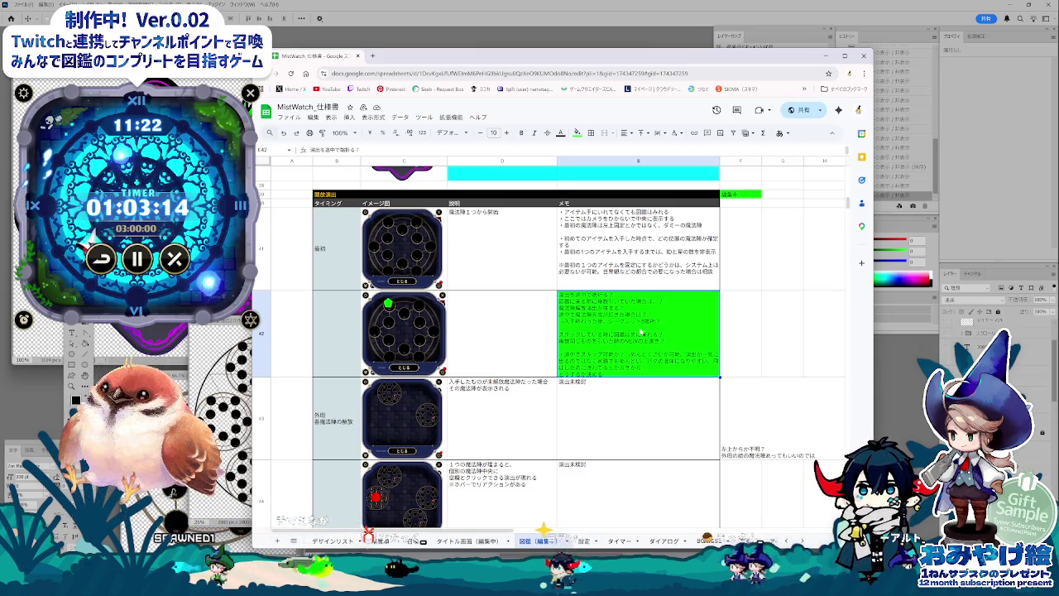
{"action": "left_click", "coordinate": [590, 451]}
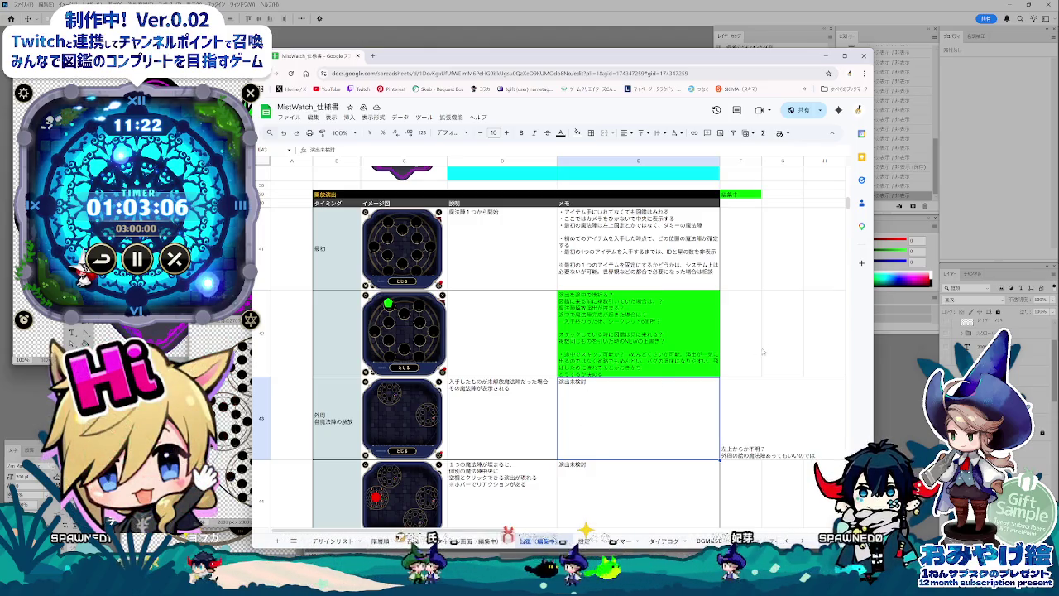
{"action": "left_click", "coordinate": [684, 344]}
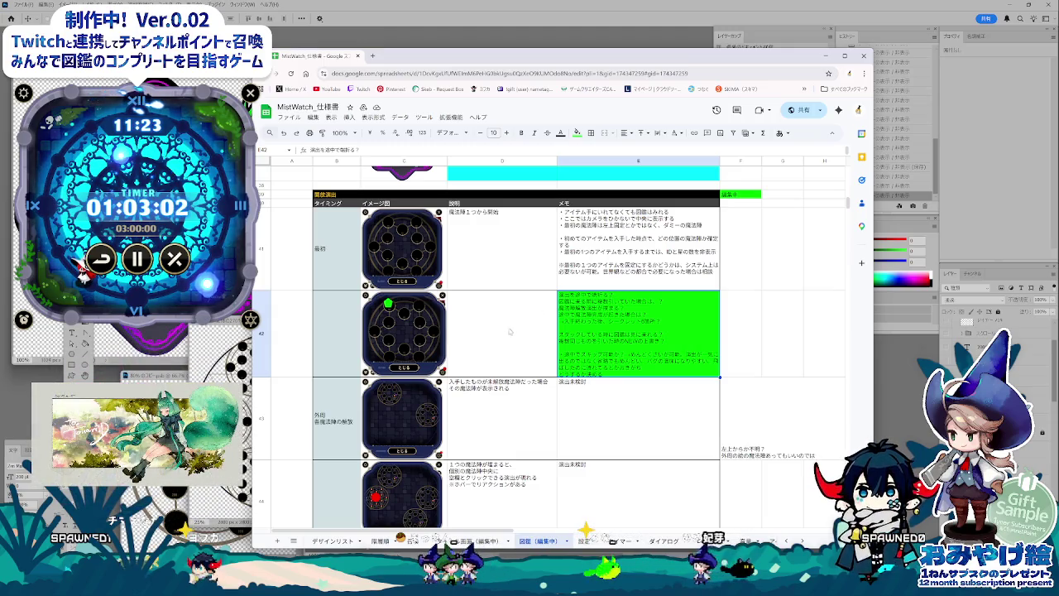
Step: Read the memos in E42, E43 and G42, then bring the Notepad notes forward
{"action": "left_click", "coordinate": [616, 407]}
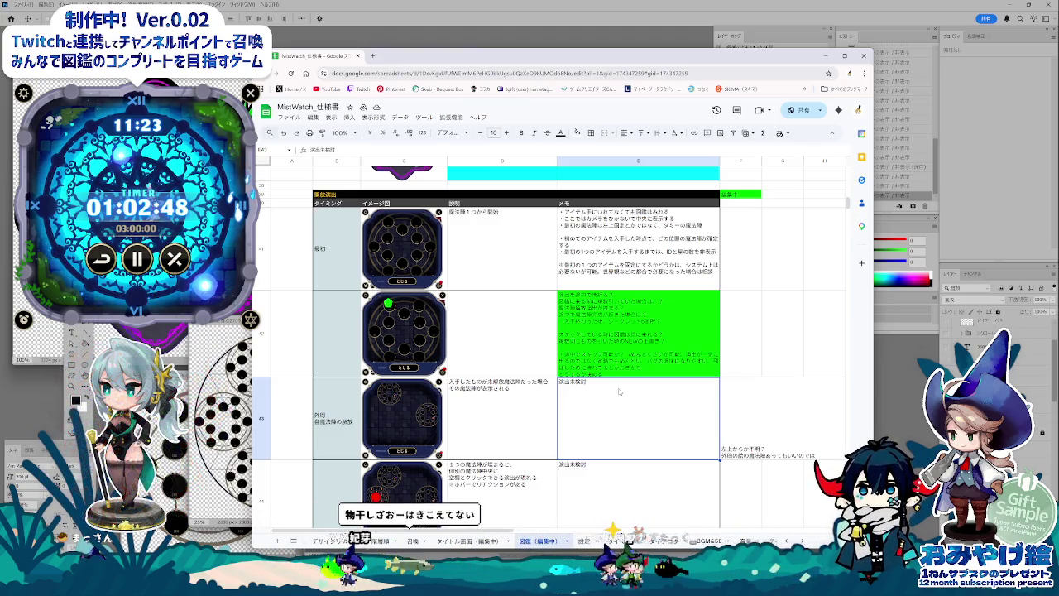
{"action": "key", "text": "Up"}
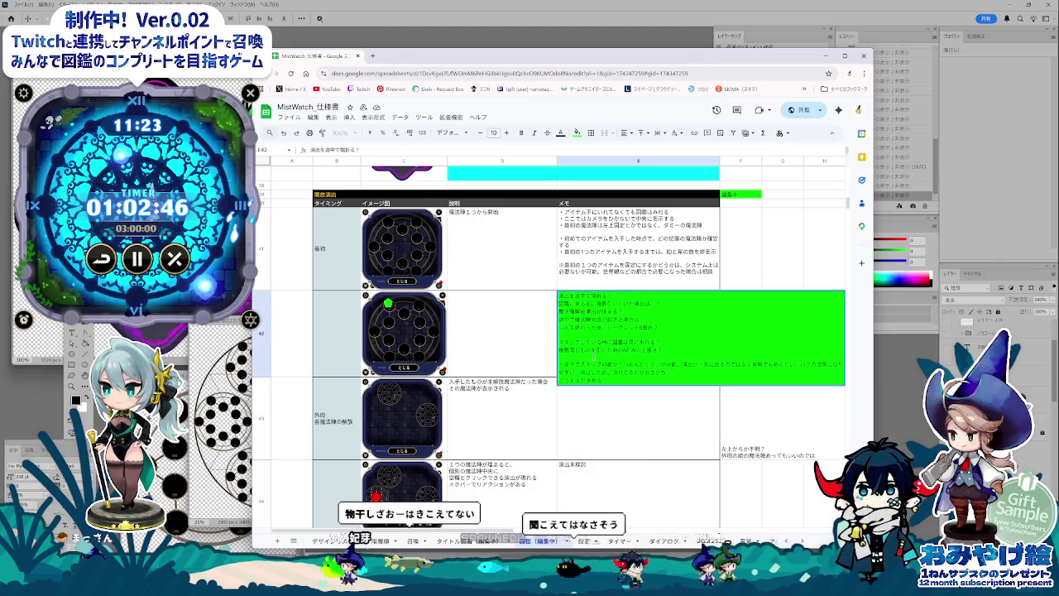
{"action": "key", "text": "Down"}
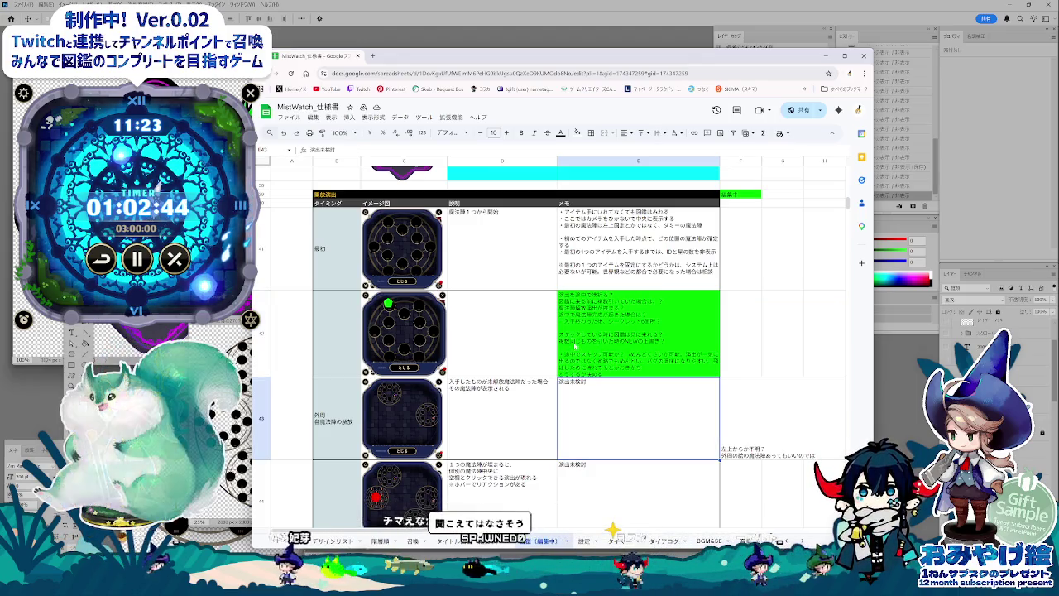
{"action": "key", "text": "Up"}
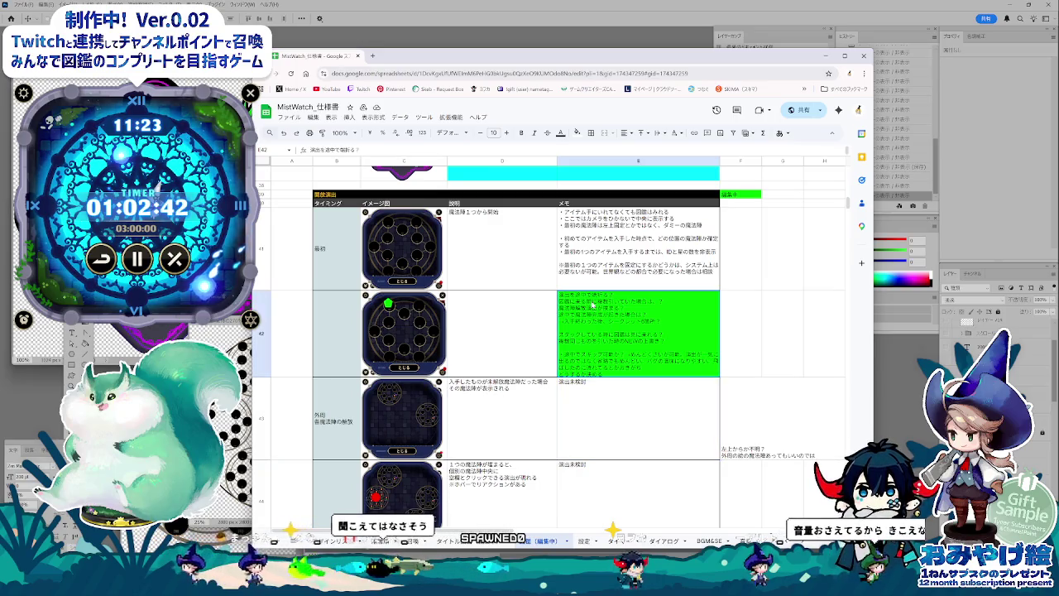
{"action": "left_click", "coordinate": [590, 414]}
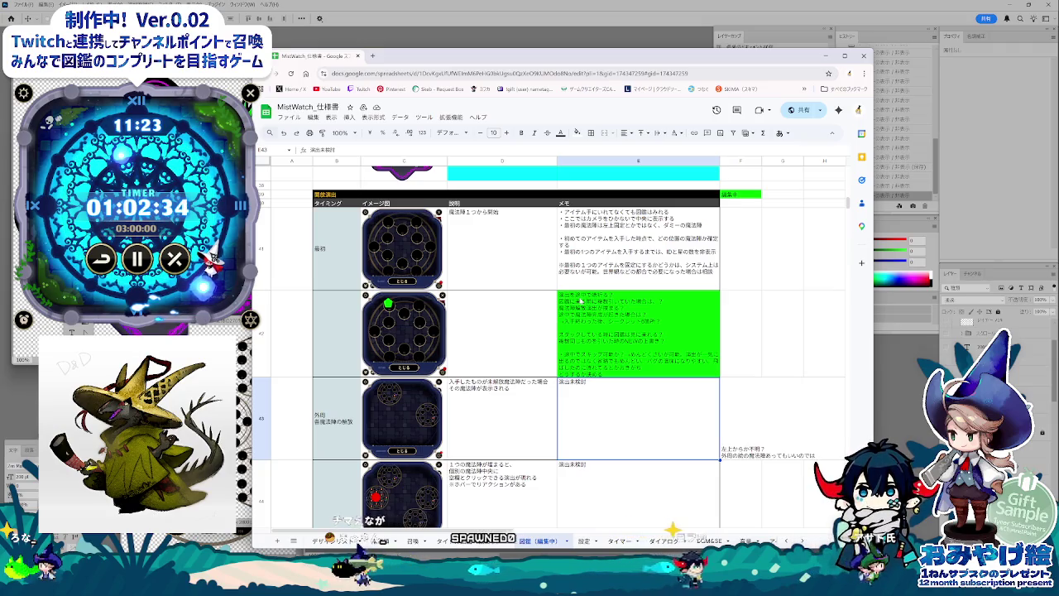
{"action": "key", "text": "Up"}
{"action": "key", "text": "Right"}
{"action": "key", "text": "Right"}
{"action": "left_click", "coordinate": [634, 361]}
{"action": "left_click", "coordinate": [609, 447]}
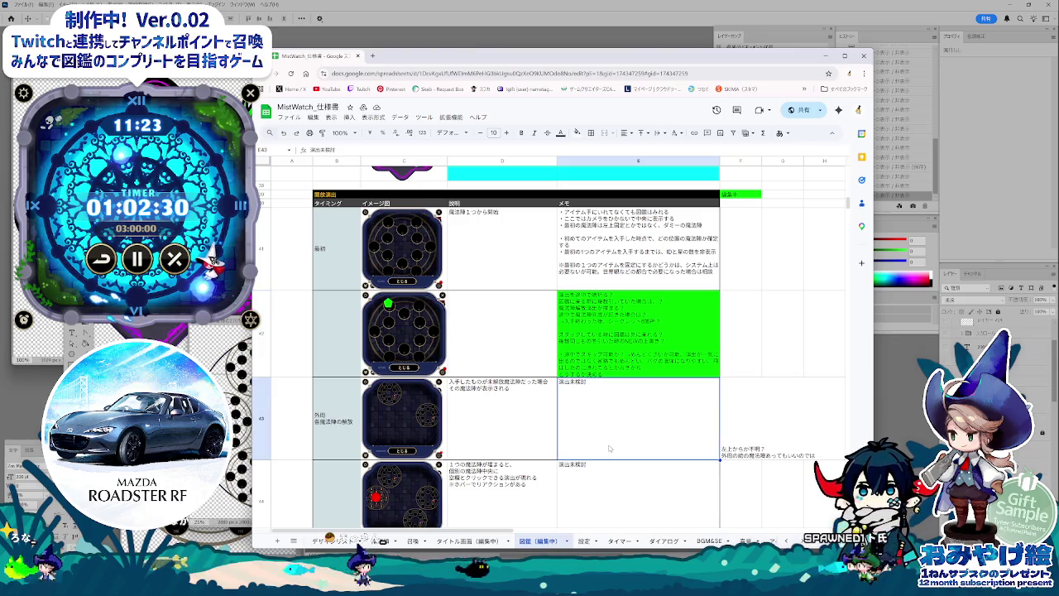
{"action": "key", "text": "alt+Tab"}
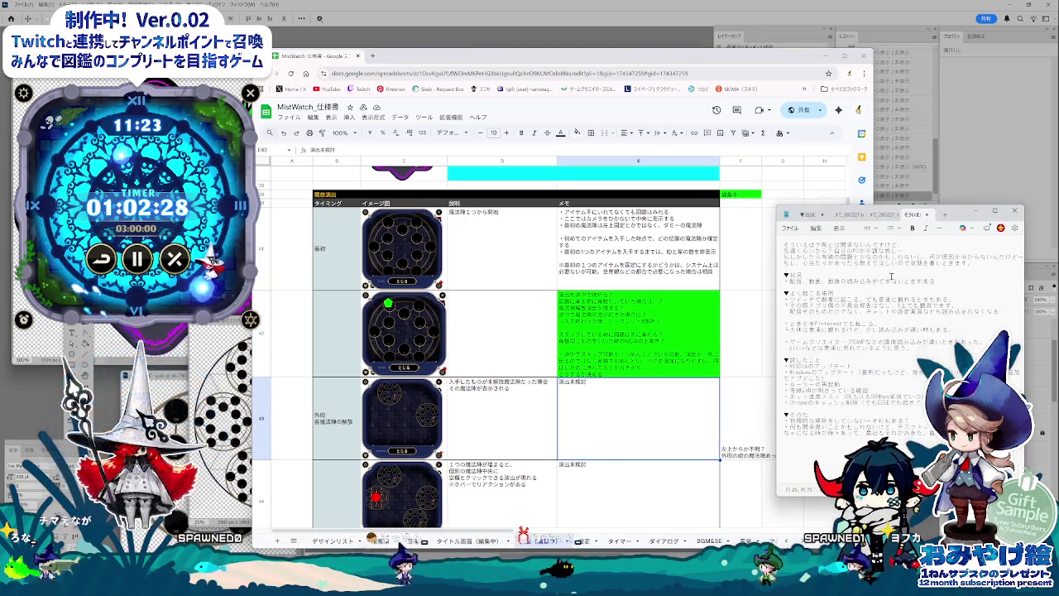
Step: Start a new Notepad tab with the opening スタック lines about opening the magic-circle page
{"action": "key", "text": "ctrl+n"}
{"action": "left_click_drag", "start_coordinate": [832, 241], "coordinate": [758, 262]}
{"action": "left_click", "coordinate": [632, 321]}
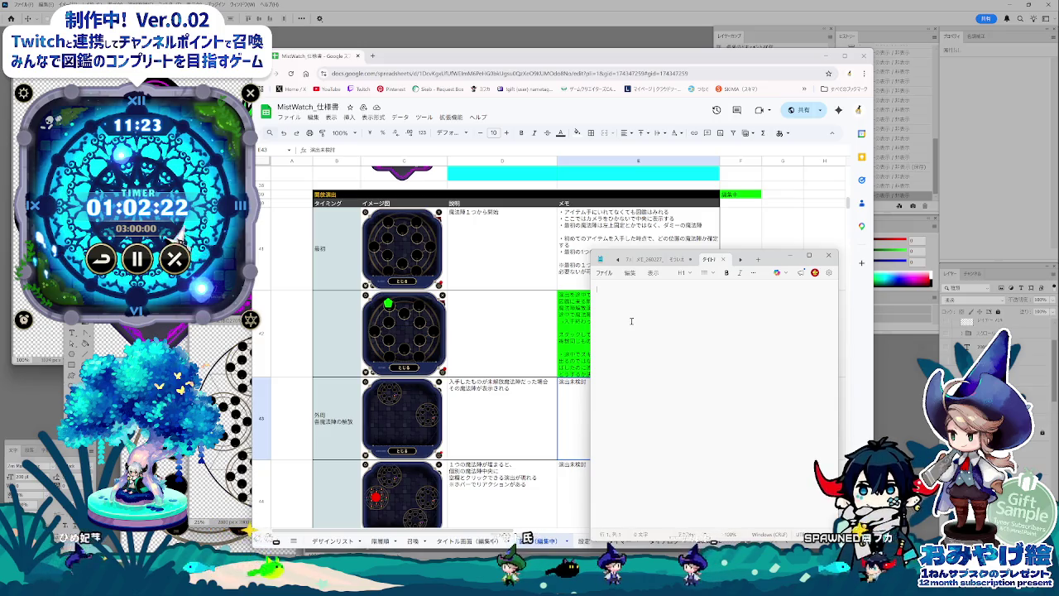
{"action": "type", "text": "スタック"}
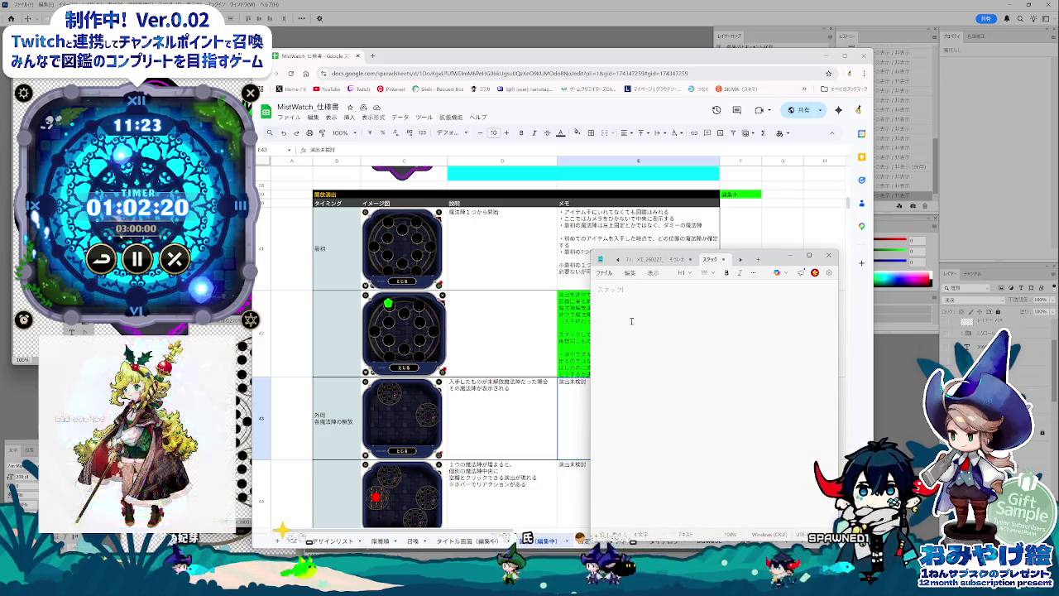
{"action": "type", "text": "しているb"}
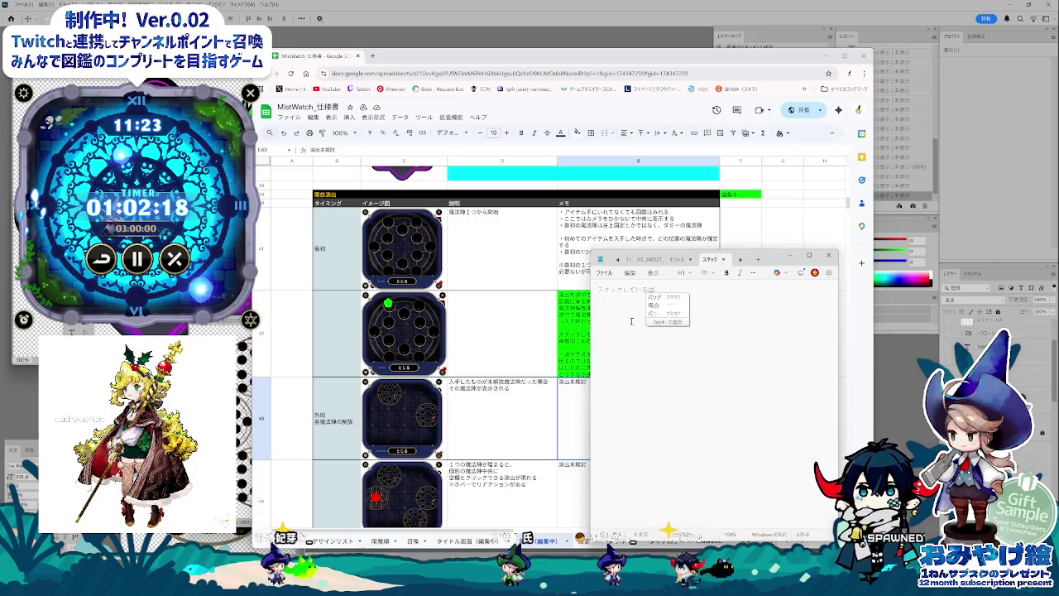
{"action": "key", "text": "BackSpace"}
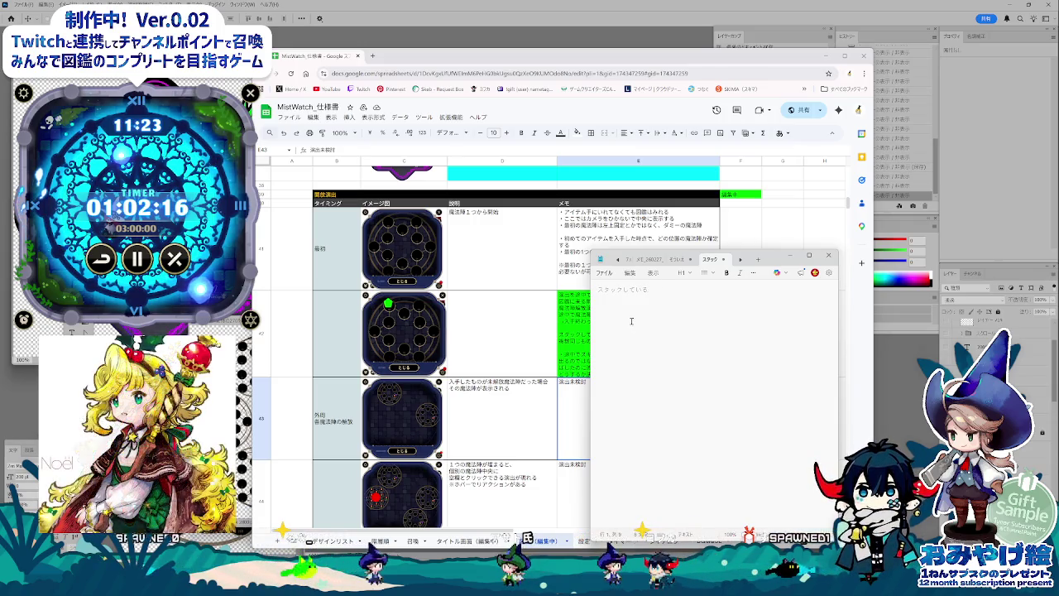
{"action": "type", "text": "時に"}
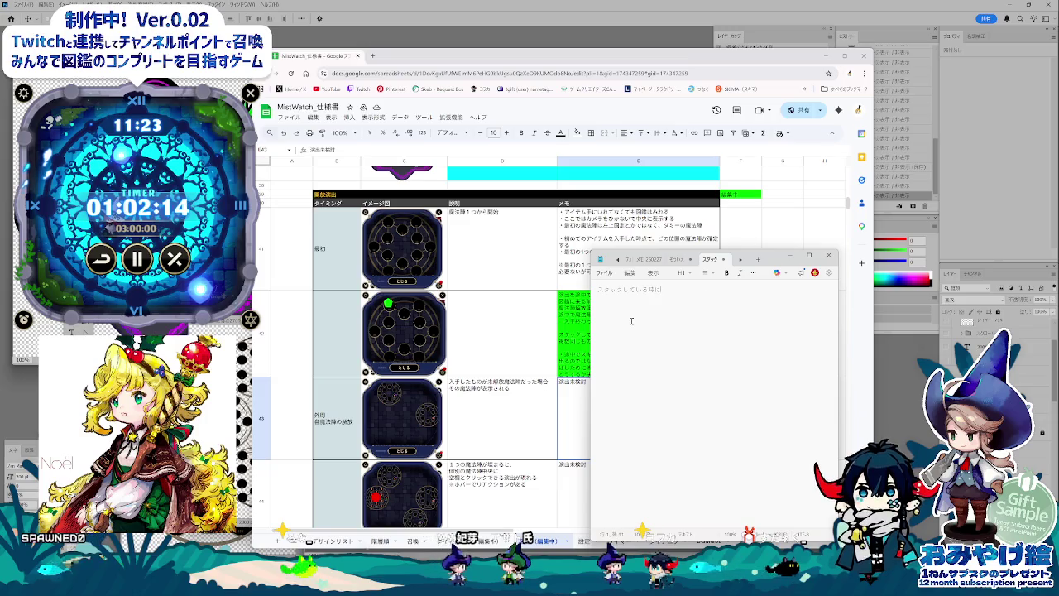
{"action": "type", "text": "、まほうじ"}
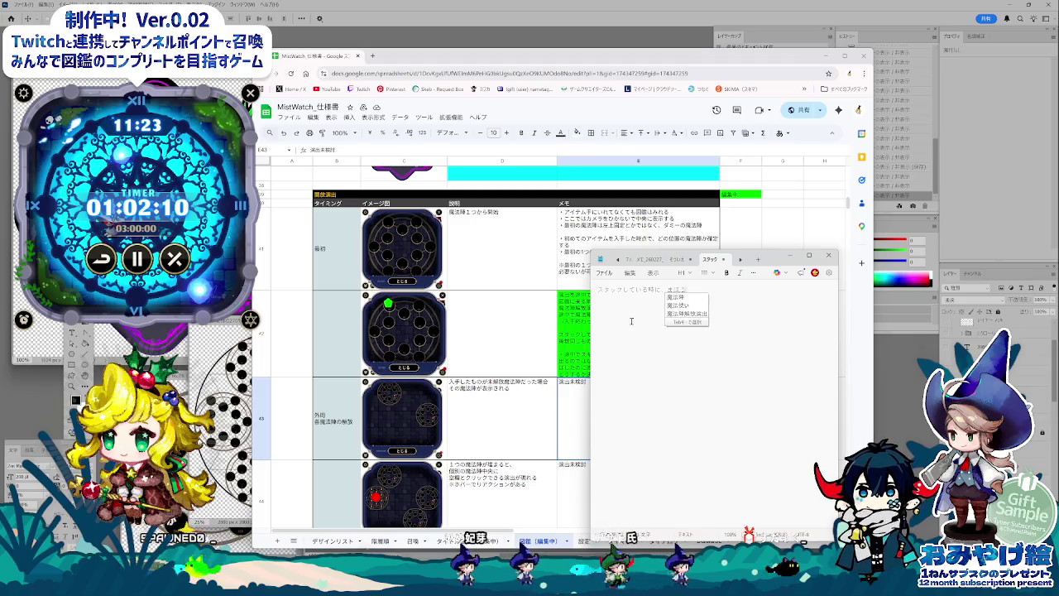
{"action": "type", "text": "魔法陣のページ"}
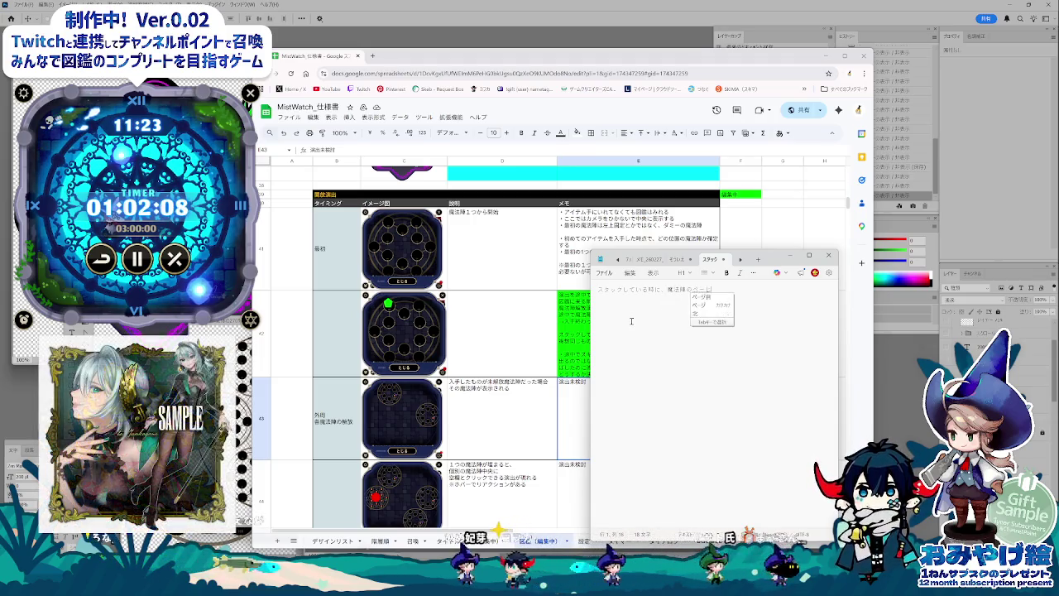
{"action": "type", "text": "を開いた"}
{"action": "key", "text": "Return"}
{"action": "key", "text": "Return"}
{"action": "type", "text": "スタックしているが、みにいける"}
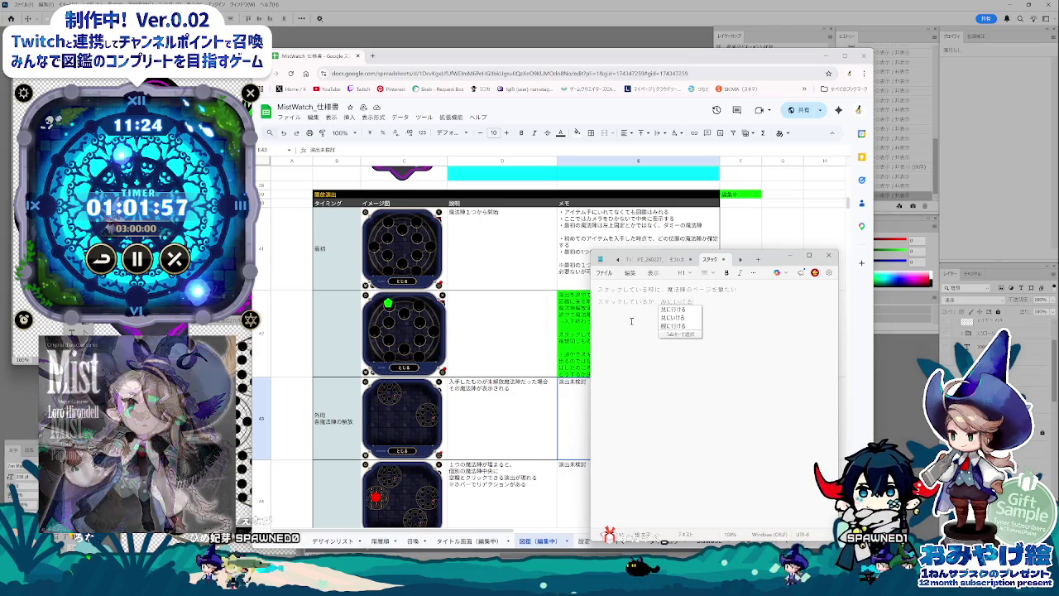
{"action": "key", "text": "Return"}
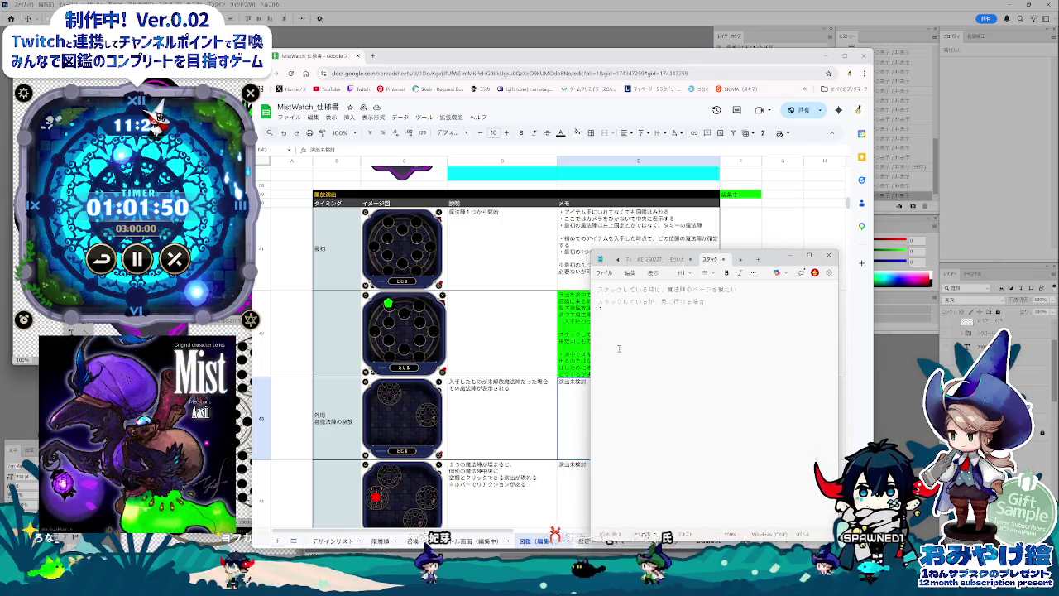
Step: Widen the notes window, end the first line with 見たい, and paste a copy of the second-case line
{"action": "key", "text": "alt"}
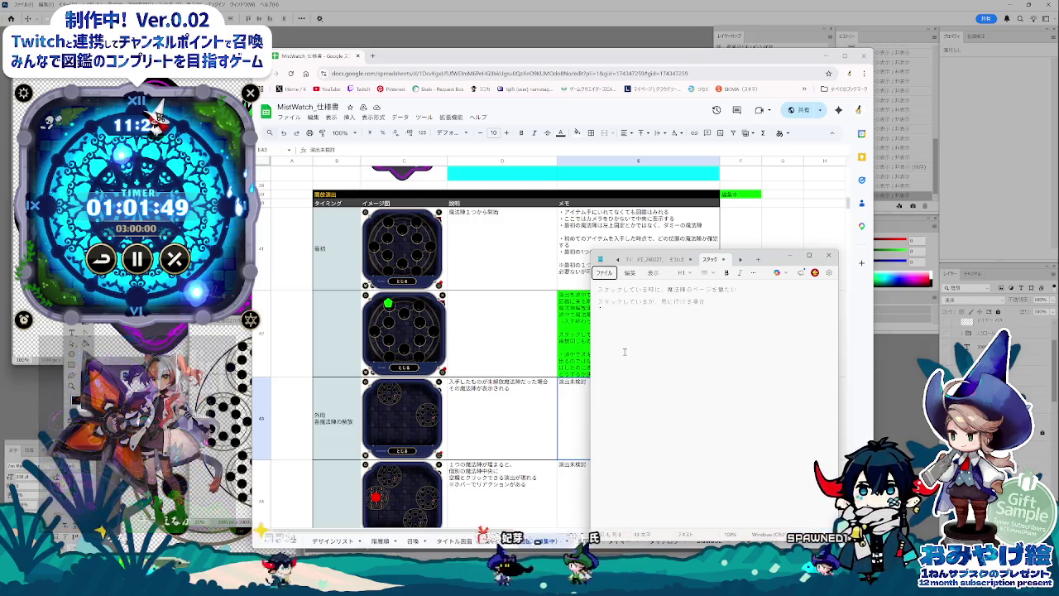
{"action": "scroll", "coordinate": [625, 351], "scroll_direction": "up", "scroll_amount": 2, "text": "ctrl"}
{"action": "scroll", "coordinate": [625, 351], "scroll_direction": "up", "scroll_amount": 2, "text": "ctrl"}
{"action": "scroll", "coordinate": [625, 351], "scroll_direction": "up", "scroll_amount": 1, "text": "ctrl"}
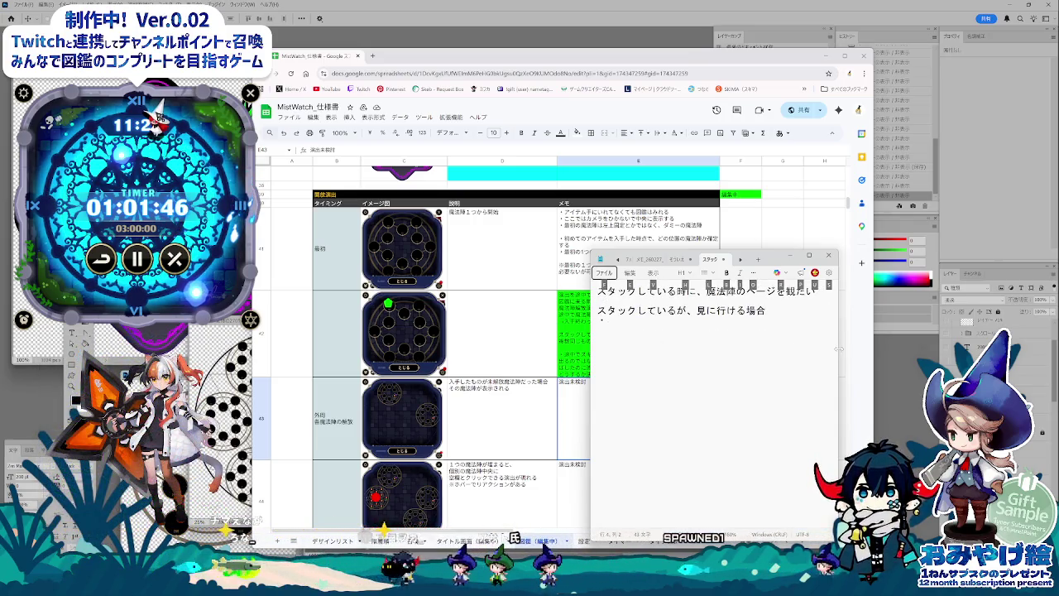
{"action": "left_click_drag", "start_coordinate": [837, 350], "coordinate": [884, 349]}
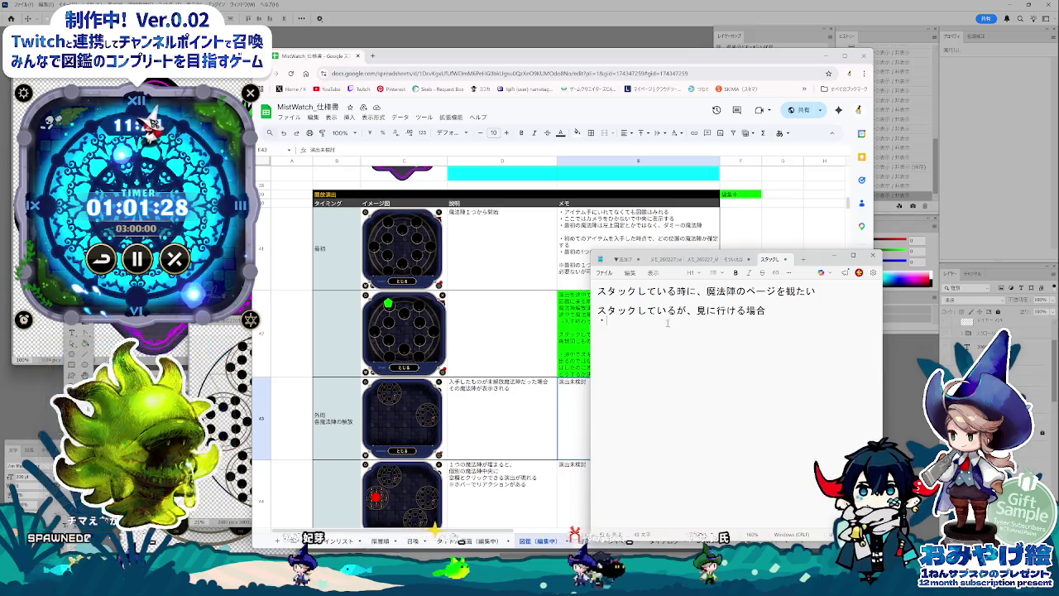
{"action": "key", "text": "shift+Home"}
{"action": "key", "text": "ctrl+c"}
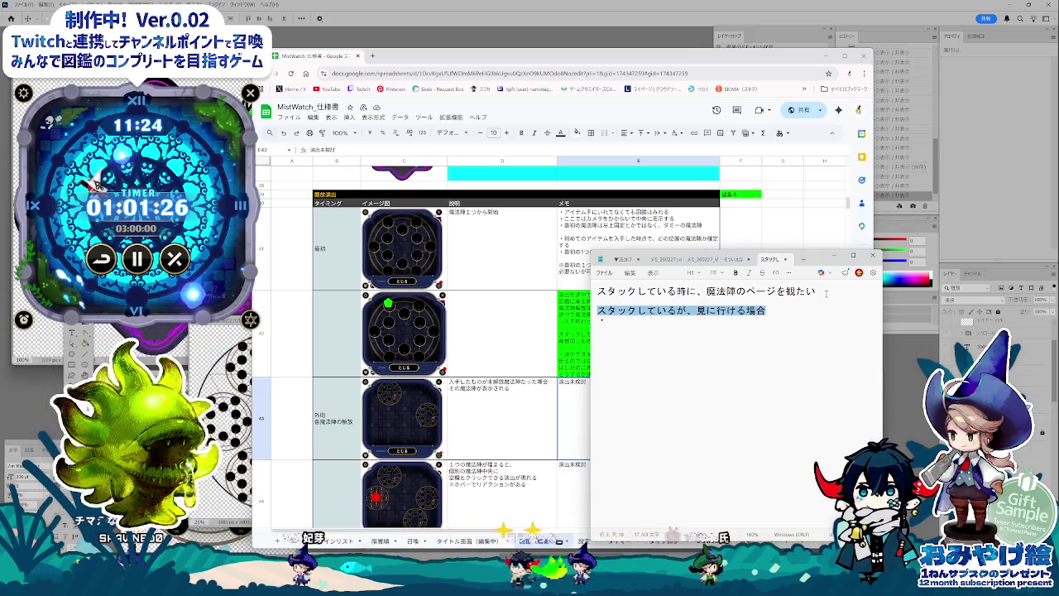
{"action": "left_click", "coordinate": [825, 291]}
{"action": "key", "text": "BackSpace"}
{"action": "type", "text": "見たい"}
{"action": "key", "text": "Return"}
{"action": "key", "text": "Return"}
{"action": "key", "text": "ctrl+v"}
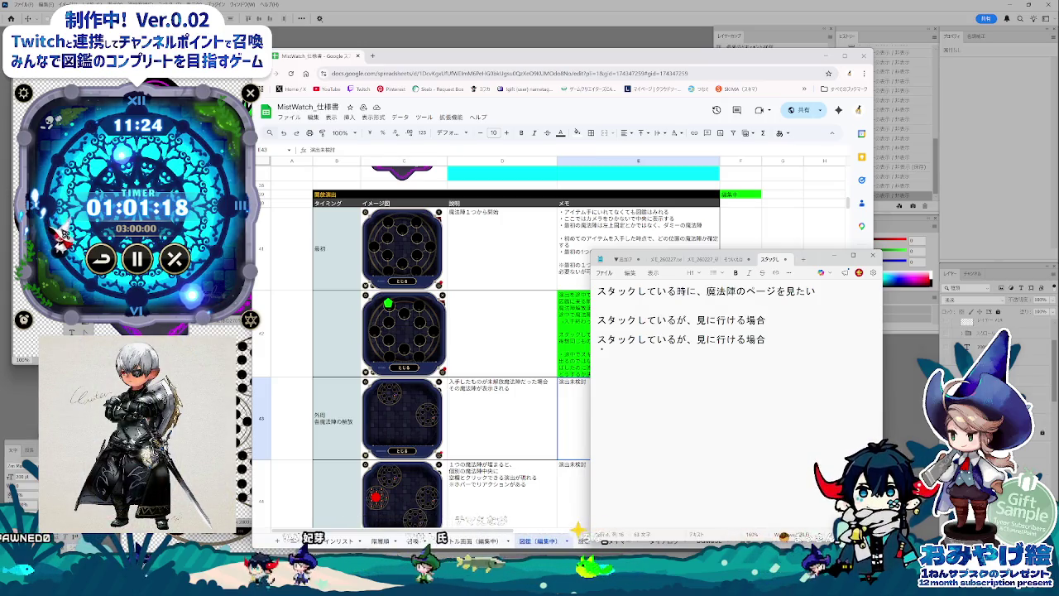
Step: Change the copied line to …は見に行けない, add a ▼ heading marker and a 魔法陣のボタン note
{"action": "key", "text": "BackSpace"}
{"action": "key", "text": "BackSpace"}
{"action": "key", "text": "BackSpace"}
{"action": "key", "text": "BackSpace"}
{"action": "key", "text": "BackSpace"}
{"action": "key", "text": "BackSpace"}
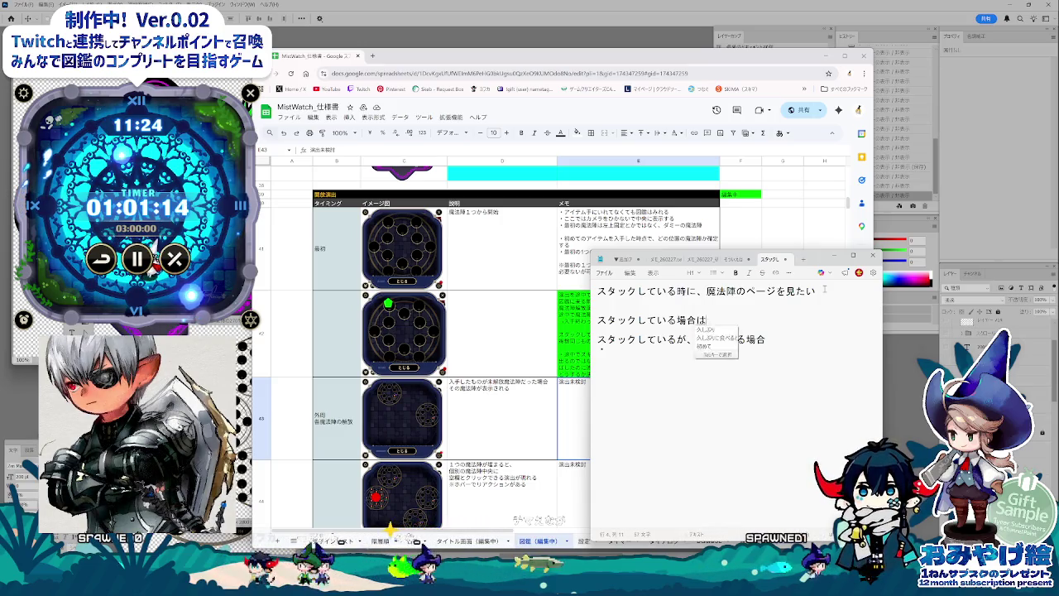
{"action": "type", "text": "は見に行けない"}
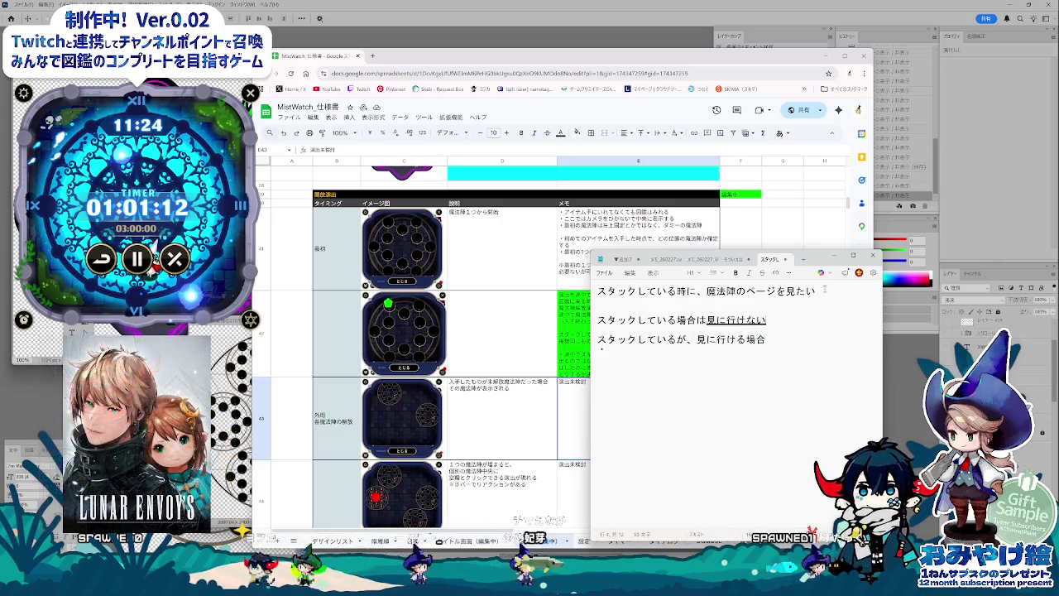
{"action": "type", "text": "ankaku"}
{"action": "key", "text": "space"}
{"action": "key", "text": "Return"}
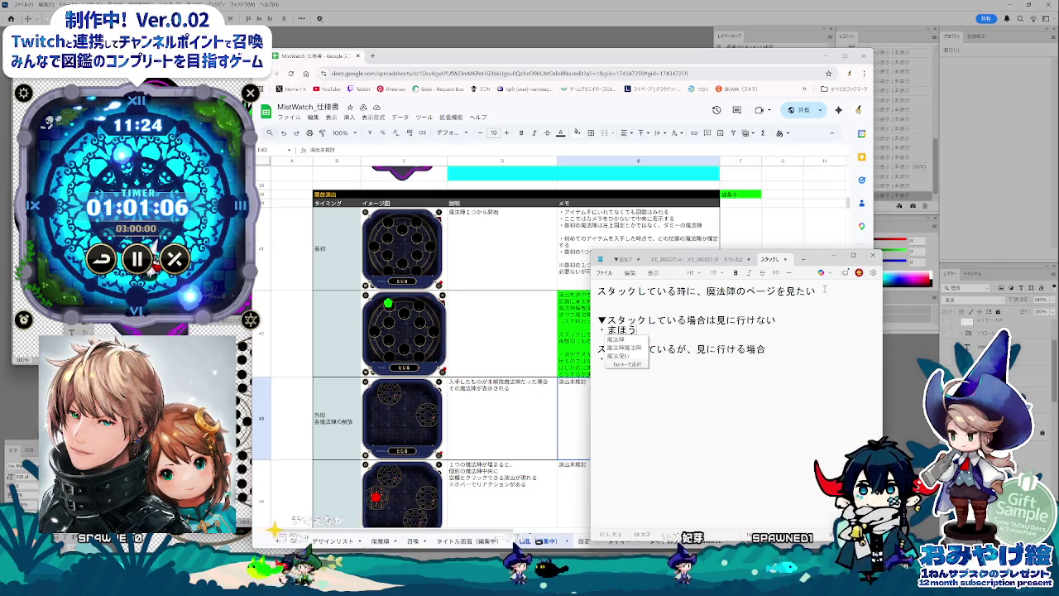
{"action": "key", "text": "Return"}
{"action": "type", "text": "のぼたん"}
{"action": "key", "text": "space"}
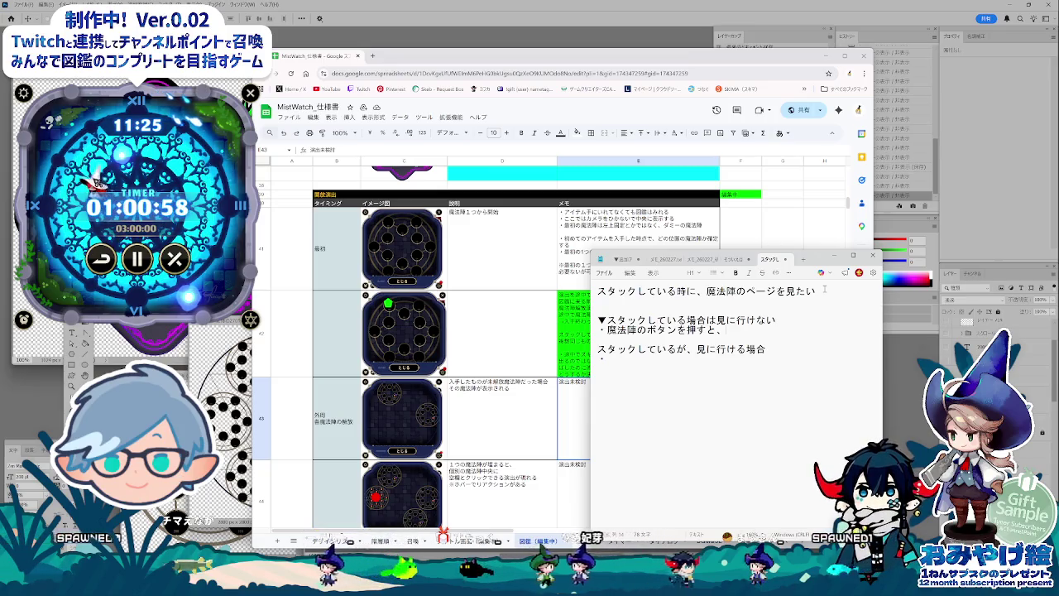
Step: Add the 「召喚が残っています」 message line and start a new ・ bullet below it
{"action": "type", "text": "syoukanganoko"}
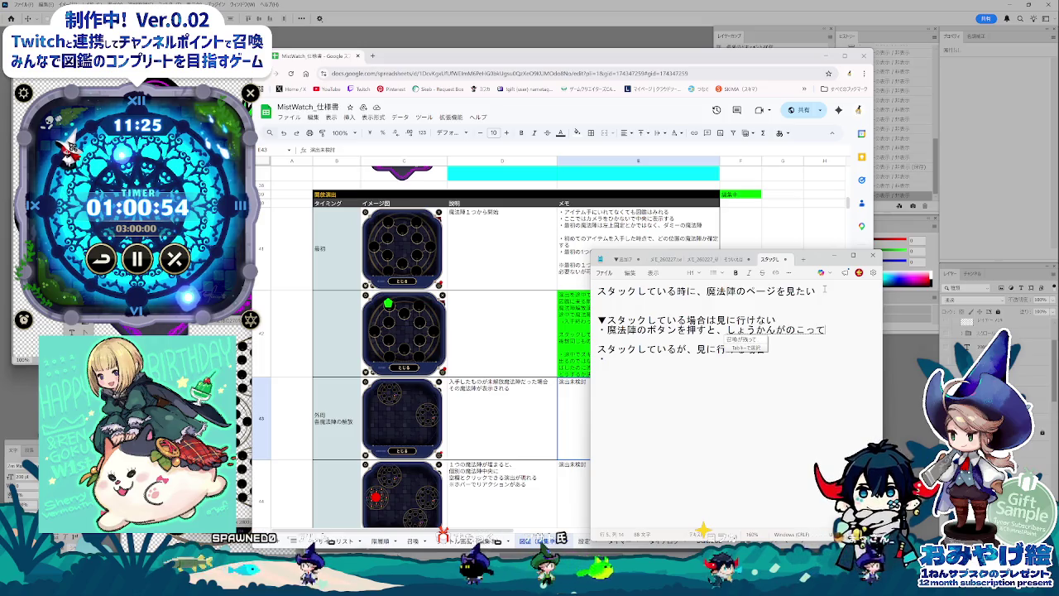
{"action": "type", "text": "imasu"}
{"action": "key", "text": "space"}
{"action": "type", "text": "]"}
{"action": "key", "text": "Return"}
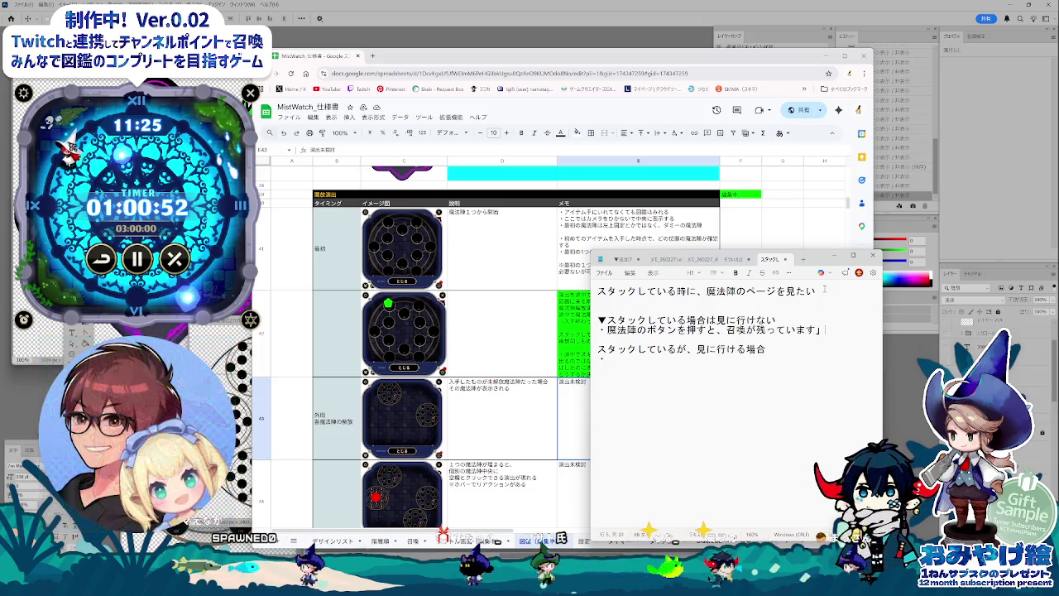
{"action": "key", "text": "Return"}
{"action": "type", "text": "・"}
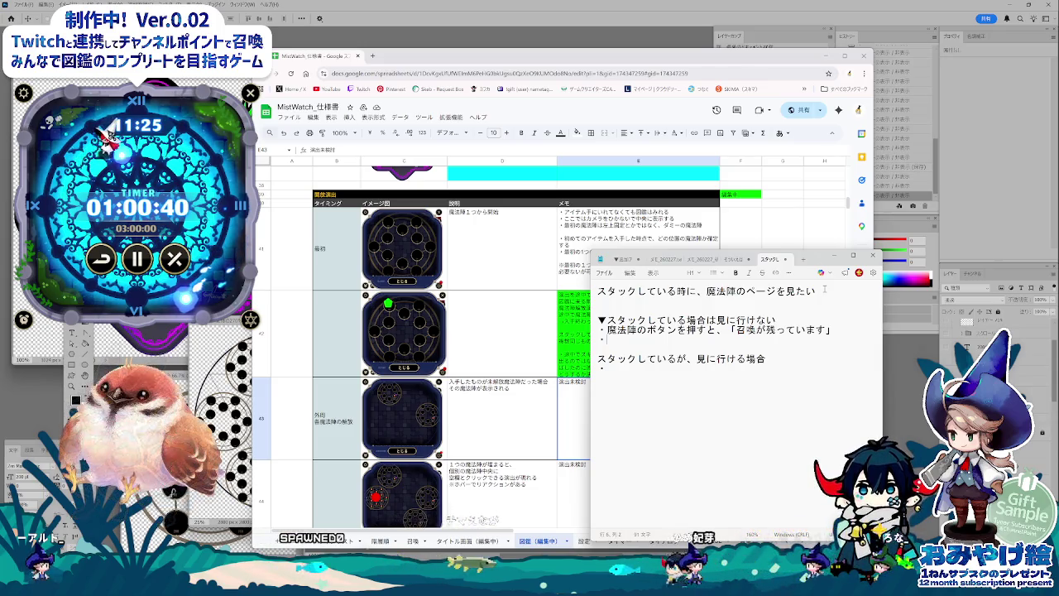
Step: Add the bullet 「・今再生されているものを止めるボタン」 under the 召喚が残っています note
{"action": "key", "text": "BackSpace"}
{"action": "key", "text": "BackSpace"}
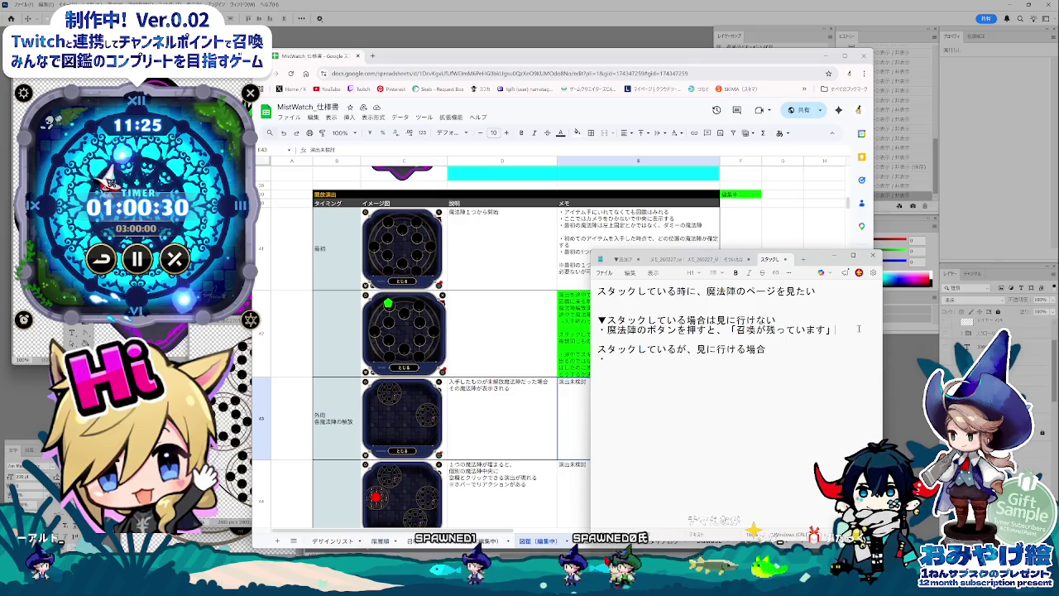
{"action": "key", "text": "Return"}
{"action": "type", "text": "・いま"}
{"action": "key", "text": "space"}
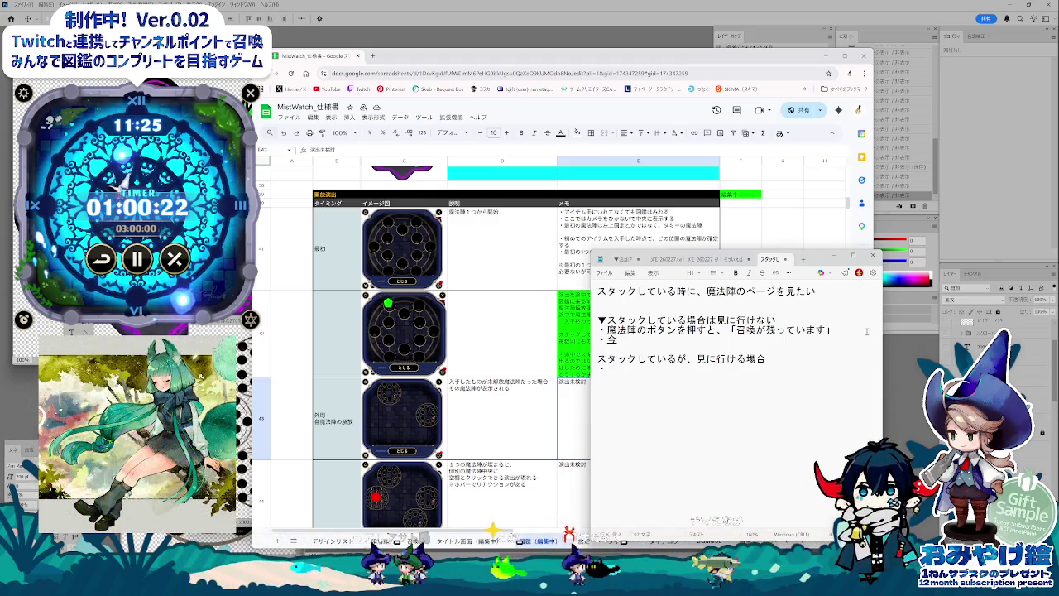
{"action": "type", "text": "さ"}
{"action": "type", "text": "いせい"}
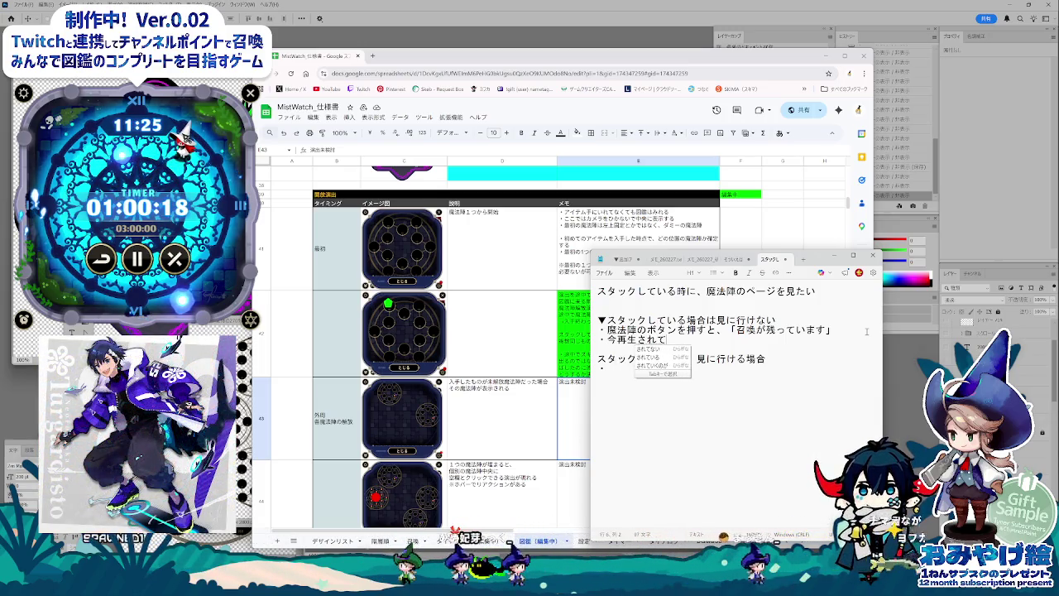
{"action": "type", "text": "ているものの、次からをと"}
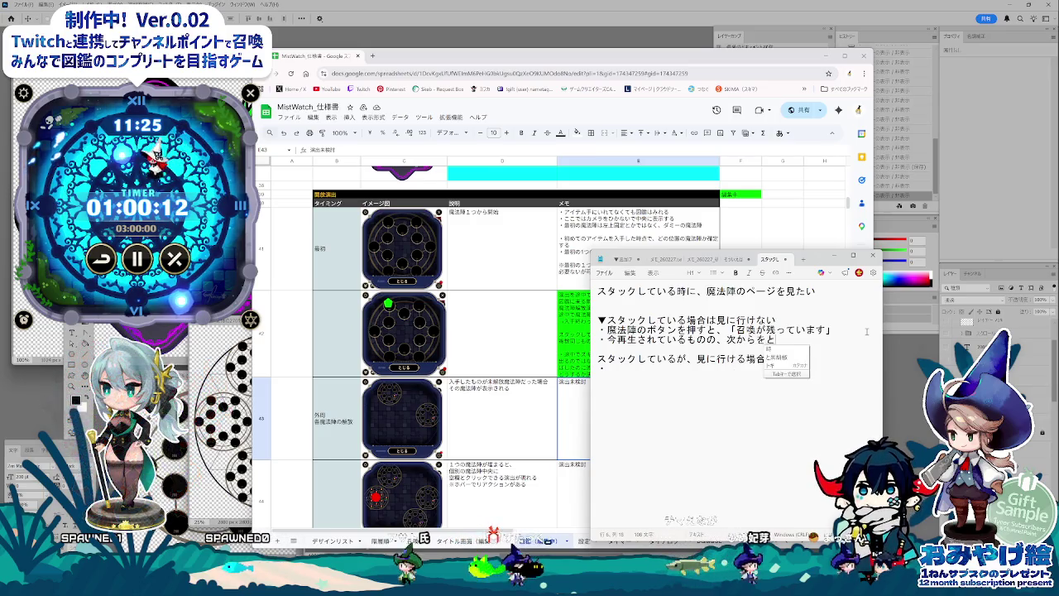
{"action": "key", "text": "BackSpace"}
{"action": "type", "text": "止めるボタン"}
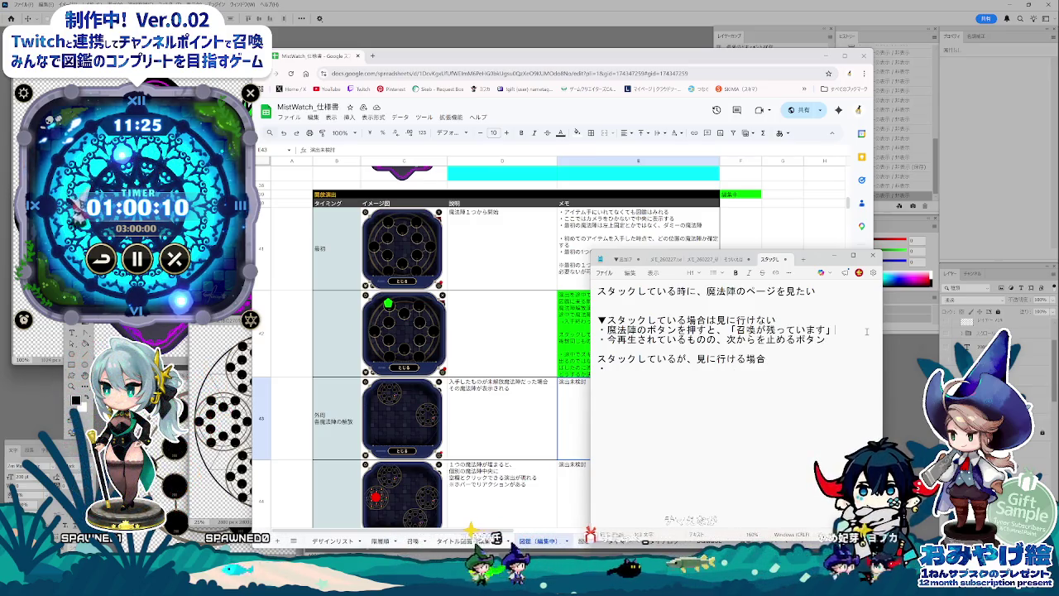
Step: Insert a blank line and prefix the 見に行ける heading with a ▼ mark
{"action": "key", "text": "Return"}
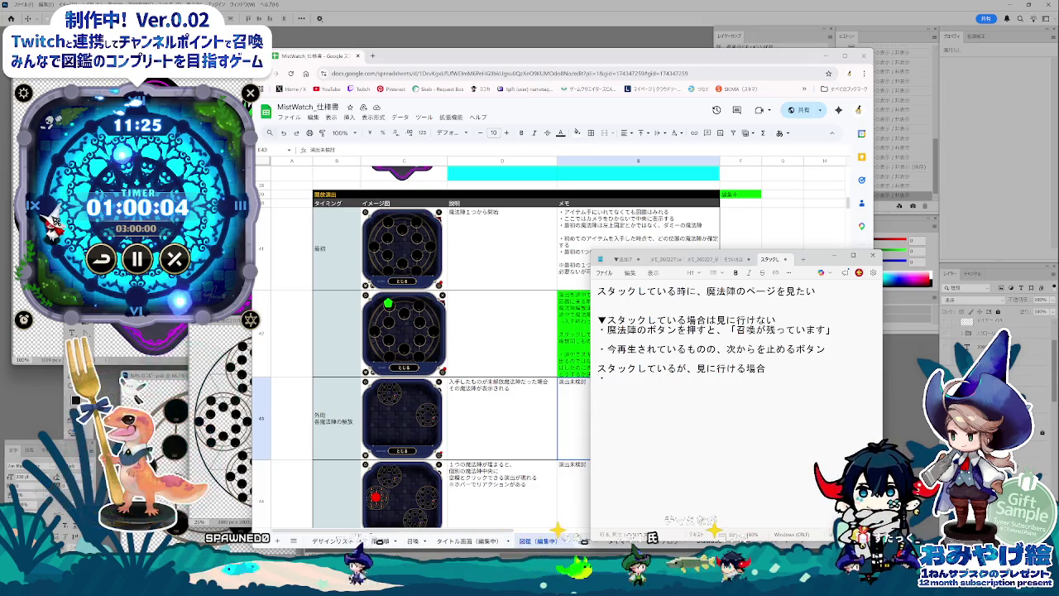
{"action": "key", "text": "Return"}
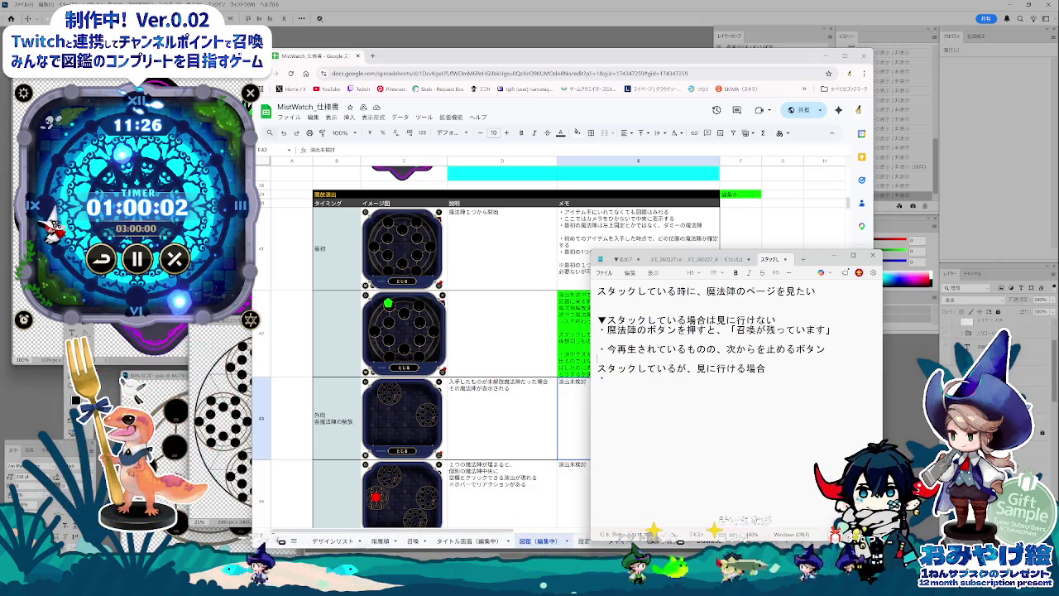
{"action": "type", "text": "さん"}
{"action": "key", "text": "Down"}
{"action": "key", "text": "Return"}
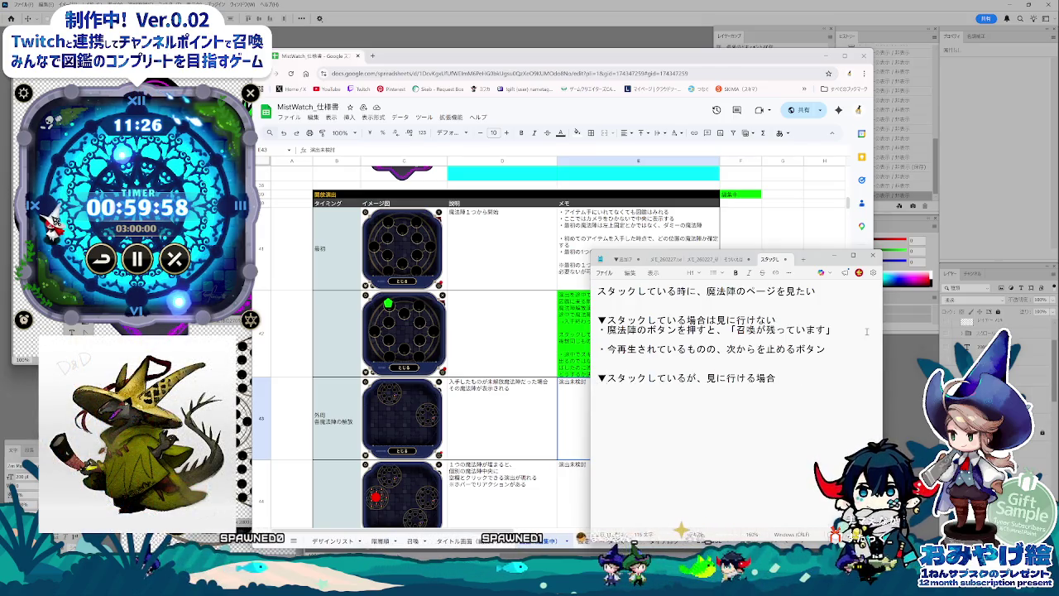
Step: Start a bullet under the second ▼ heading, drafting 召喚が残っています without the full stop
{"action": "key", "text": "Return"}
{"action": "type", "text": "・"}
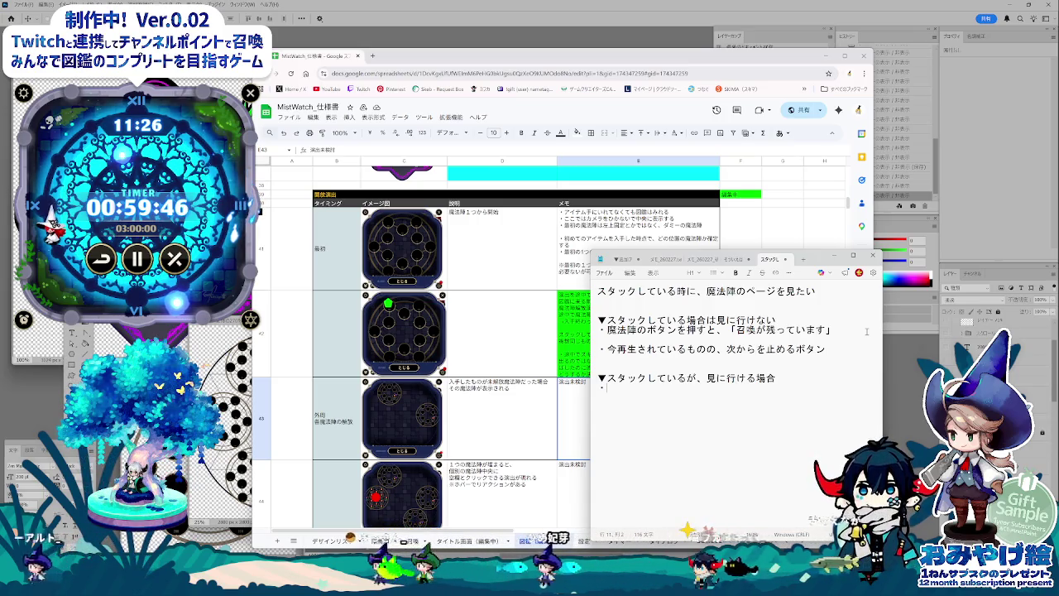
{"action": "type", "text": "[shoukannga"}
{"action": "key", "text": "space"}
{"action": "type", "text": "masu."}
{"action": "key", "text": "space"}
{"action": "key", "text": "Return"}
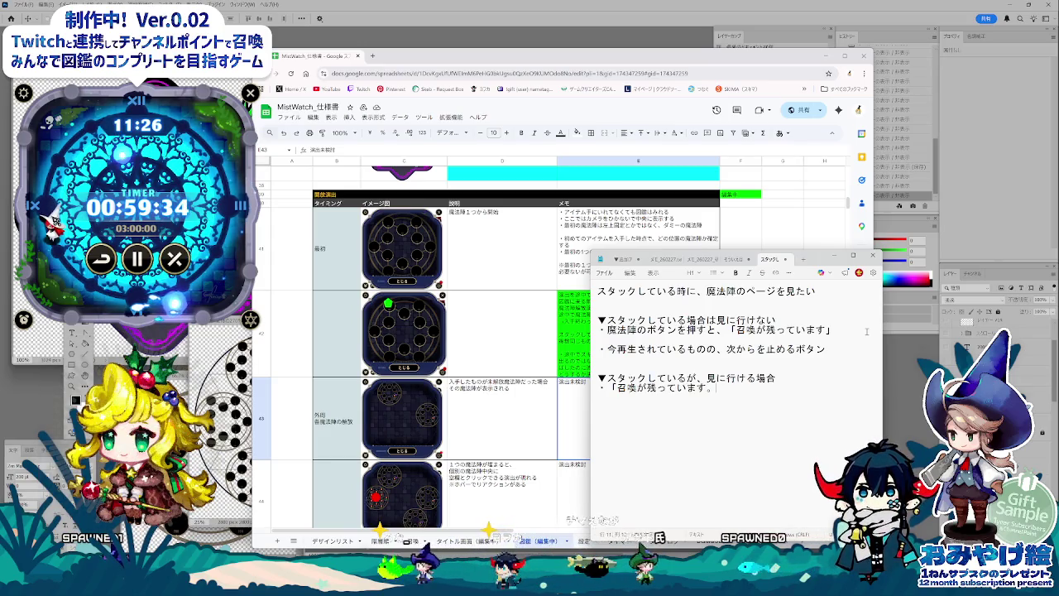
{"action": "key", "text": "BackSpace"}
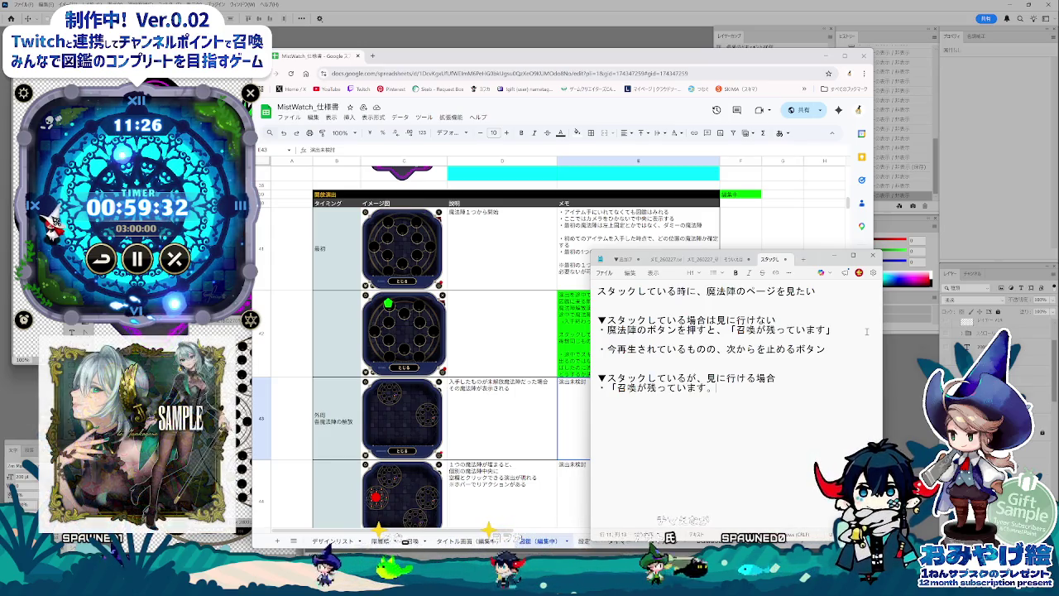
Step: Replace the draft with 「今再生されているものが、開ける」 and bring Photoshop forward
{"action": "key", "text": "BackSpace"}
{"action": "key", "text": "BackSpace"}
{"action": "key", "text": "BackSpace"}
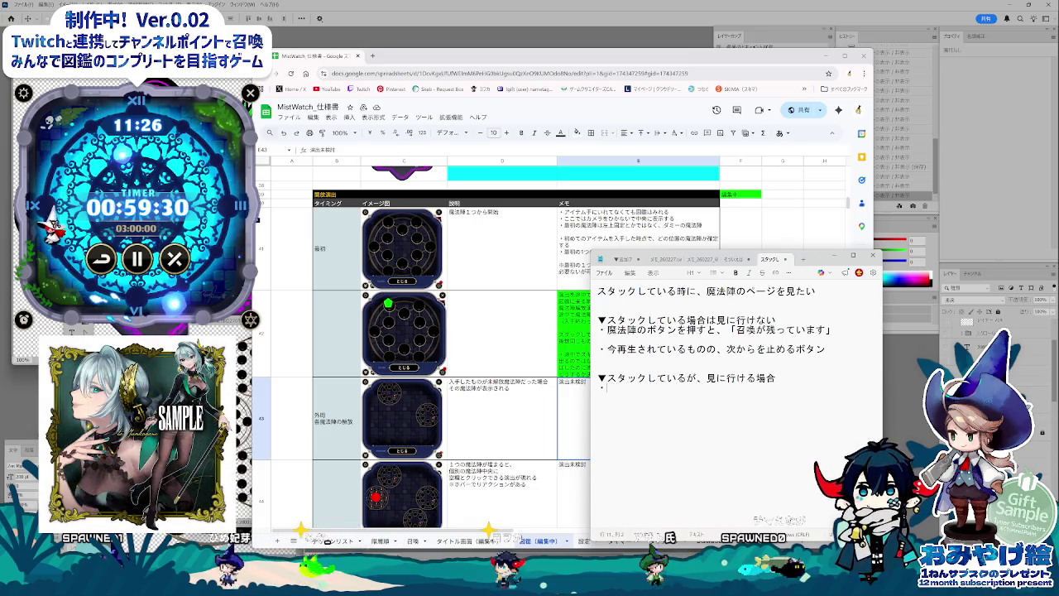
{"action": "type", "text": "いまさいせいされて"}
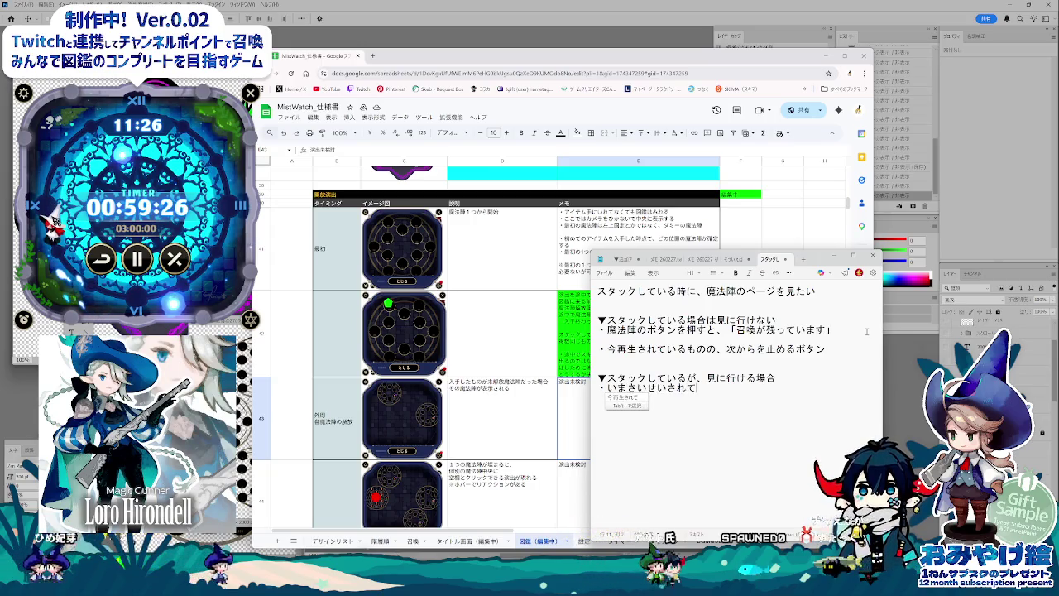
{"action": "type", "text": "今再生されているものが"}
{"action": "key", "text": "Return"}
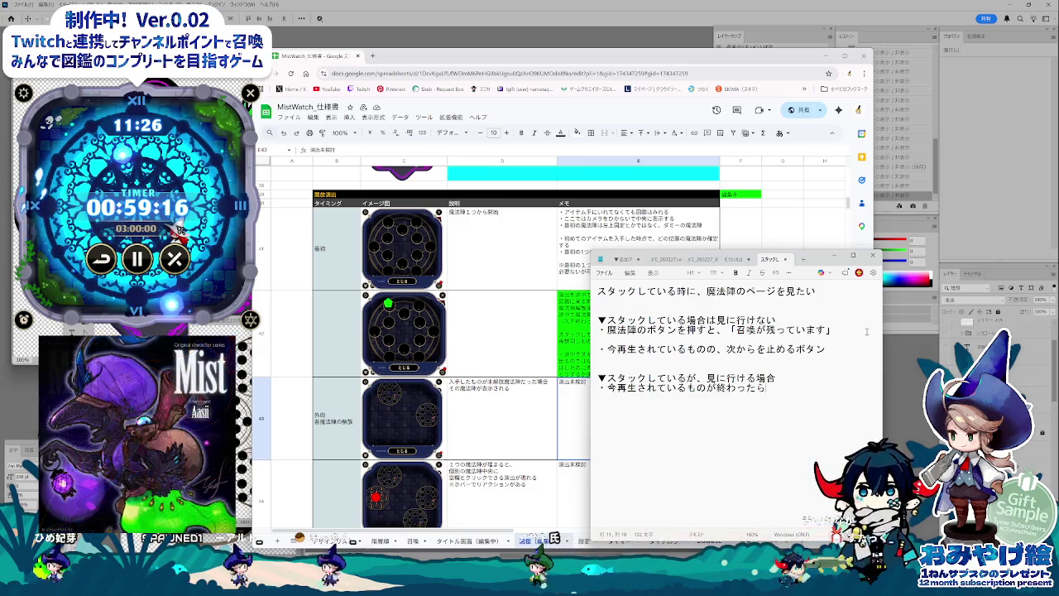
{"action": "type", "text": "、ひらkeru"}
{"action": "key", "text": "space"}
{"action": "key", "text": "Return"}
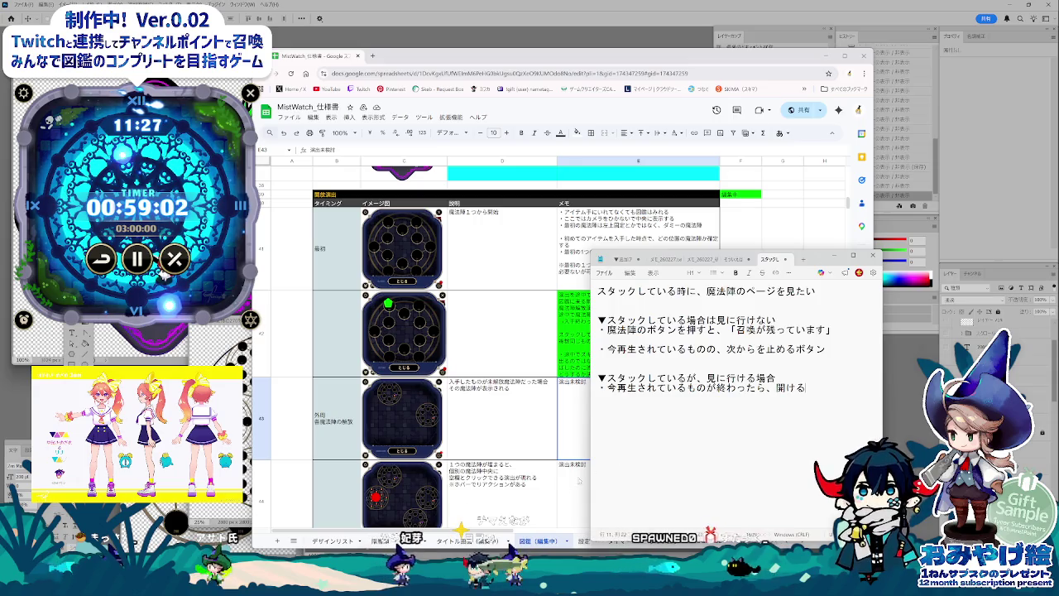
{"action": "key", "text": "alt+Tab"}
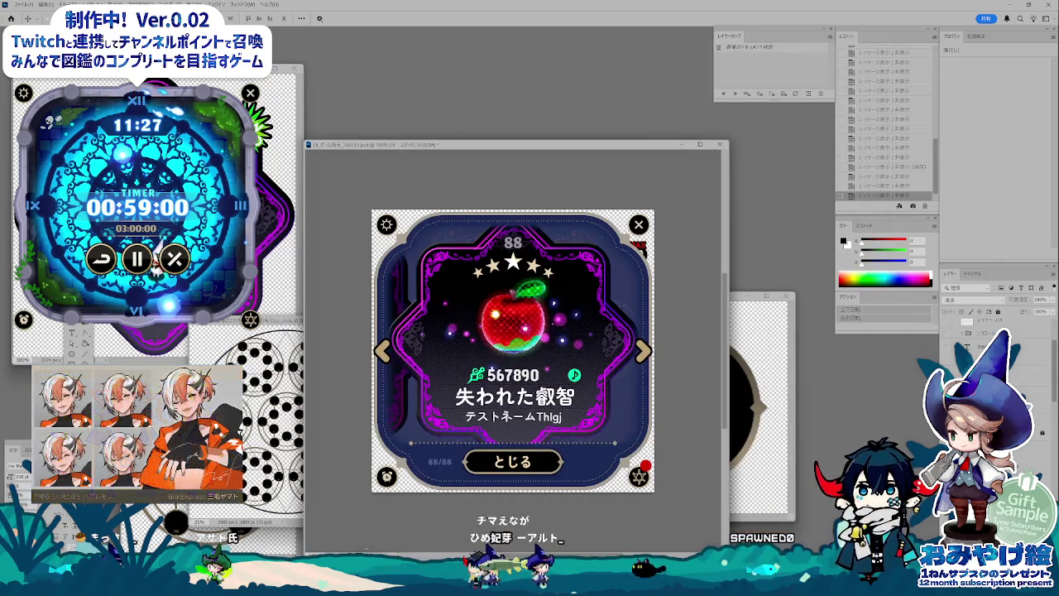
Step: On the clock mockup, show then hide the SUMMON name banner, leave the numeral ring visible, and switch to Animate
{"action": "left_click", "coordinate": [954, 324]}
{"action": "left_click", "coordinate": [950, 366]}
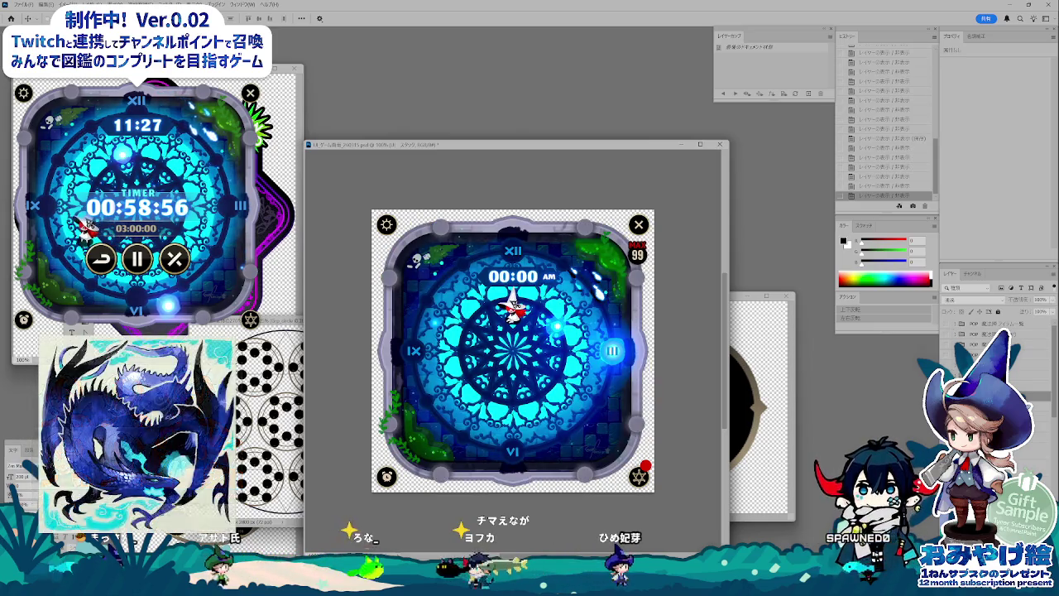
{"action": "left_click", "coordinate": [947, 365]}
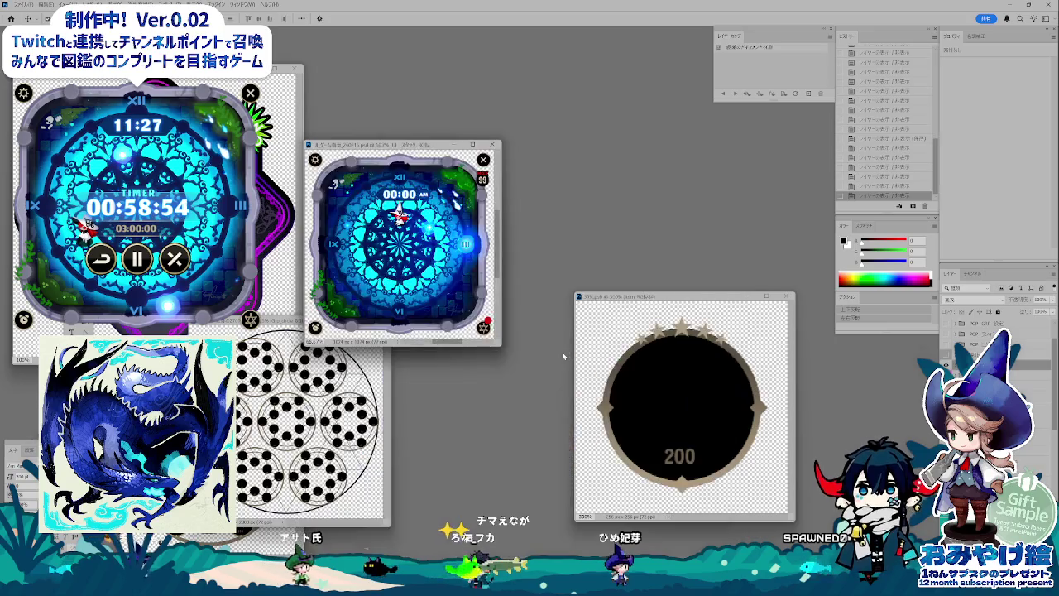
{"action": "left_click_drag", "start_coordinate": [479, 168], "coordinate": [490, 186]}
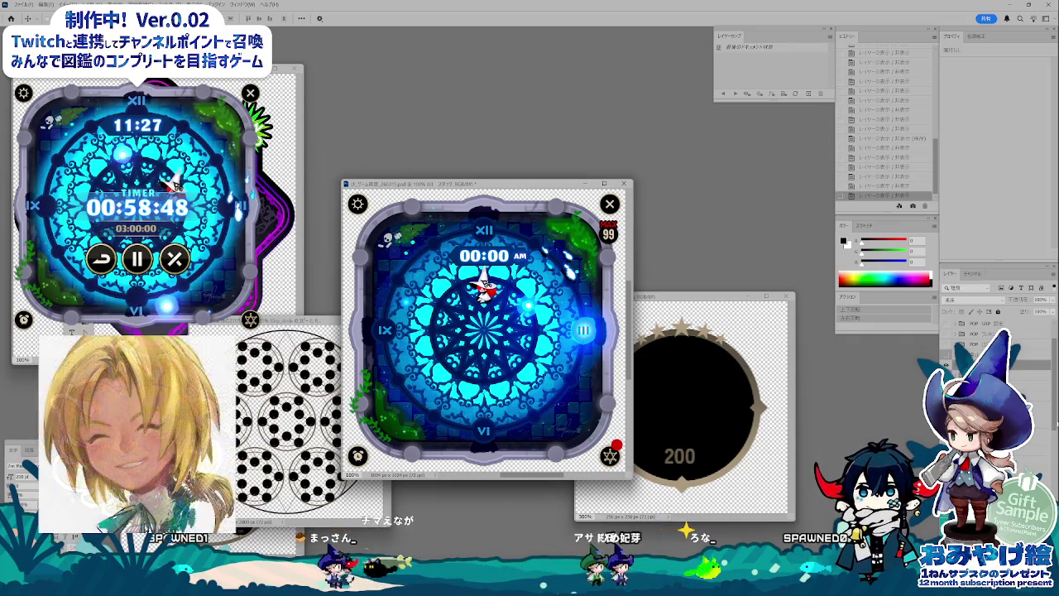
{"action": "key", "text": "ctrl+comma"}
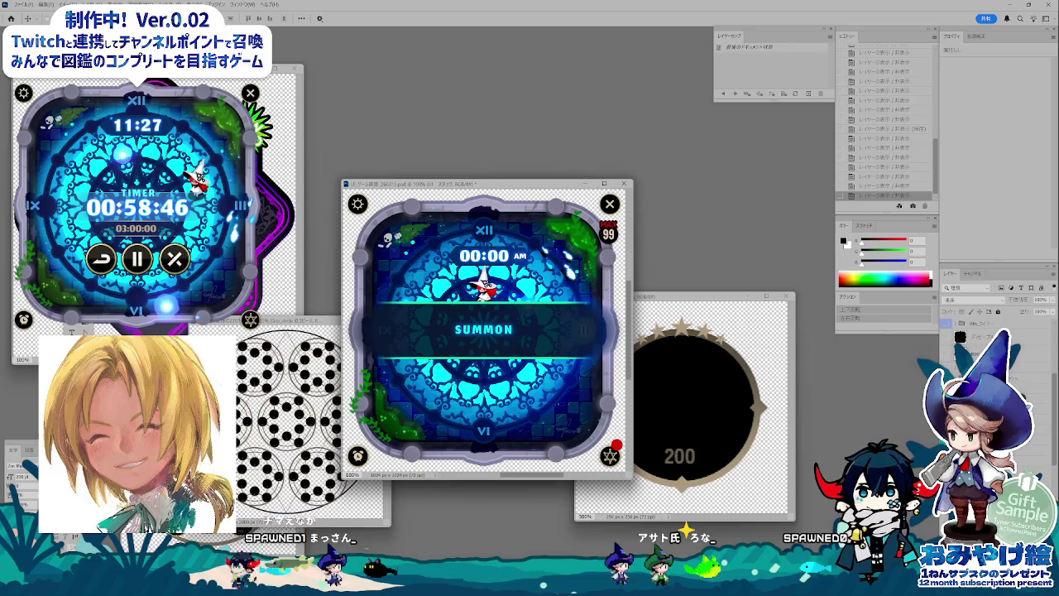
{"action": "key", "text": "ctrl+comma"}
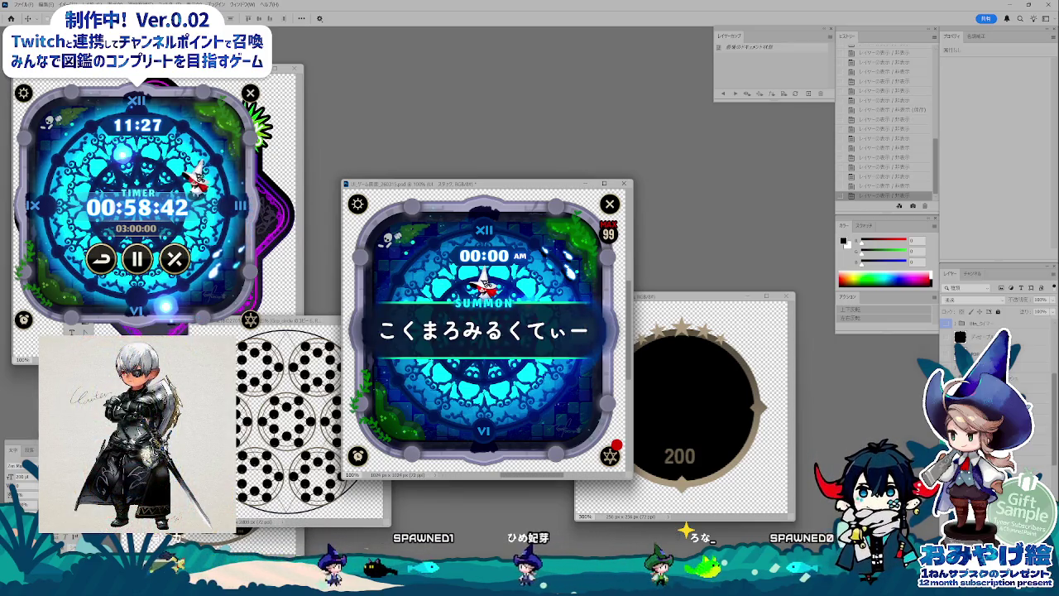
{"action": "key", "text": "ctrl+comma"}
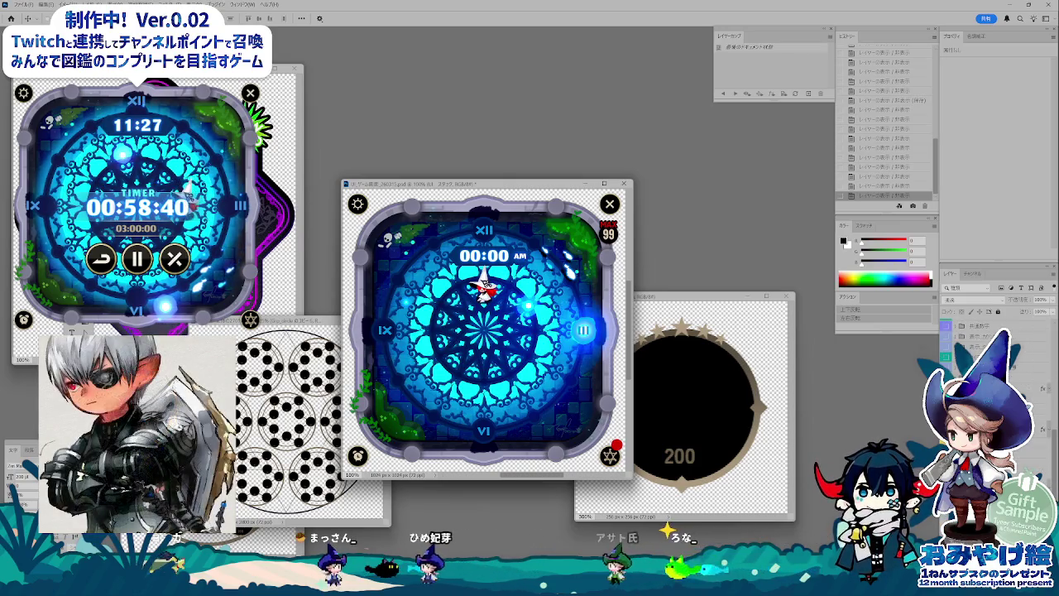
{"action": "key", "text": "ctrl+comma"}
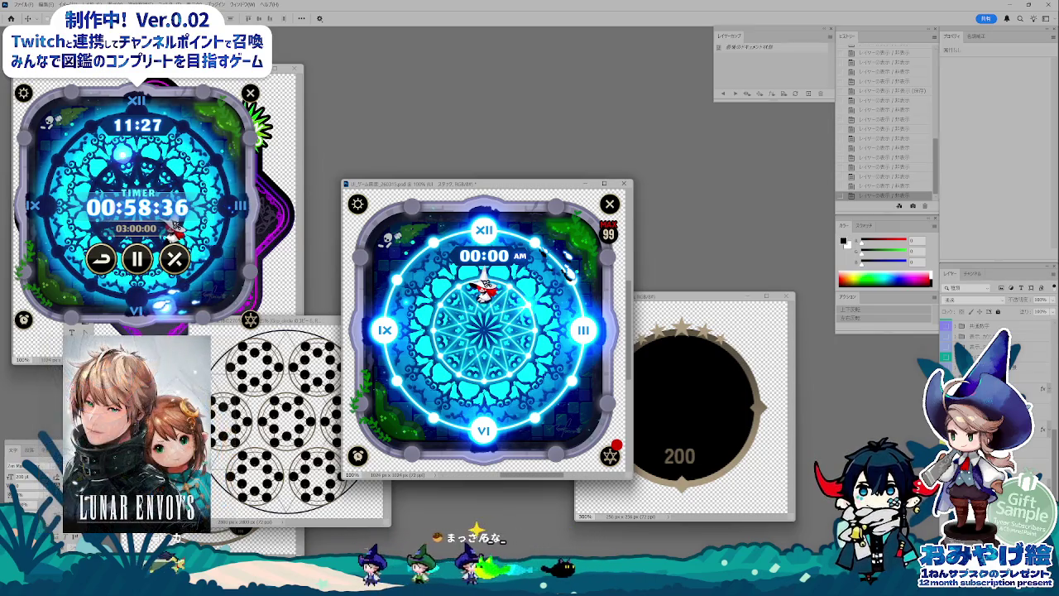
{"action": "key", "text": "alt+Tab"}
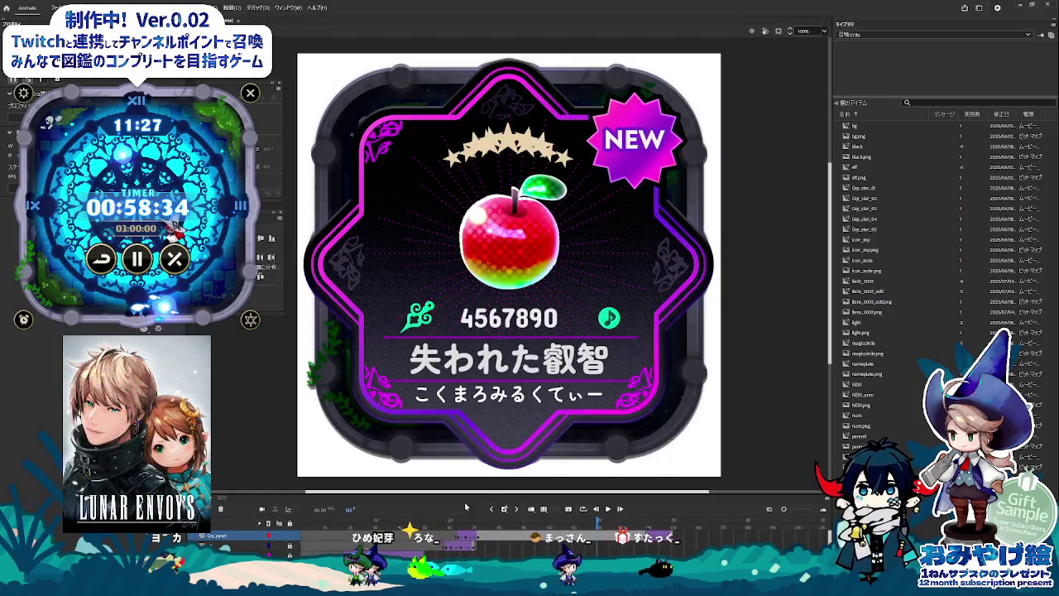
{"action": "mouse_move", "coordinate": [473, 522]}
{"action": "left_mouse_down"}
{"action": "mouse_move", "coordinate": [378, 523]}
{"action": "mouse_move", "coordinate": [511, 523]}
{"action": "left_mouse_up"}
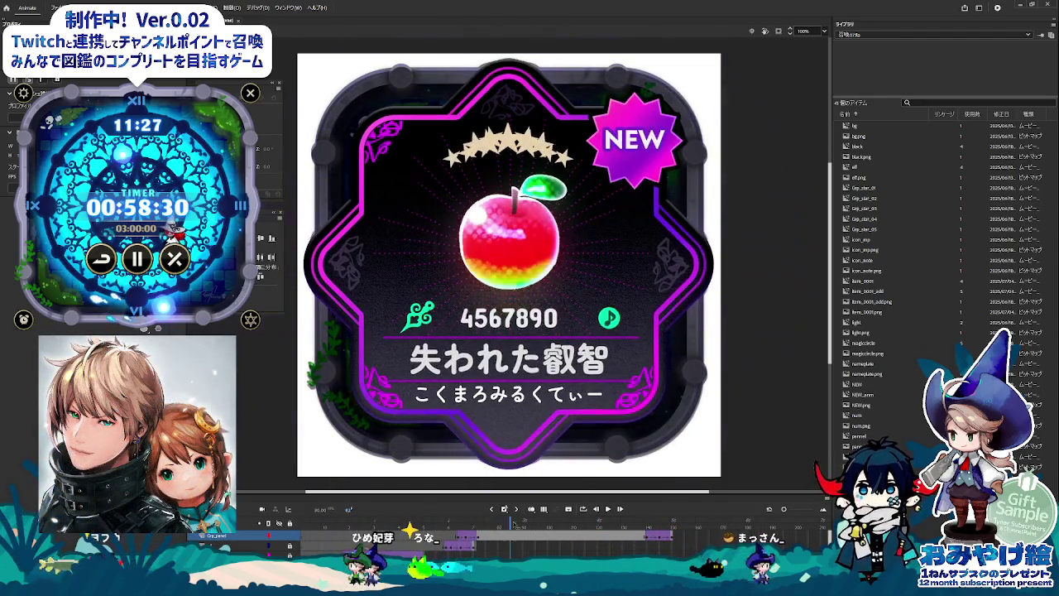
{"action": "mouse_move", "coordinate": [511, 523]}
{"action": "left_mouse_down"}
{"action": "mouse_move", "coordinate": [302, 521]}
{"action": "mouse_move", "coordinate": [607, 520]}
{"action": "left_mouse_up"}
{"action": "left_click_drag", "start_coordinate": [468, 519], "coordinate": [549, 522]}
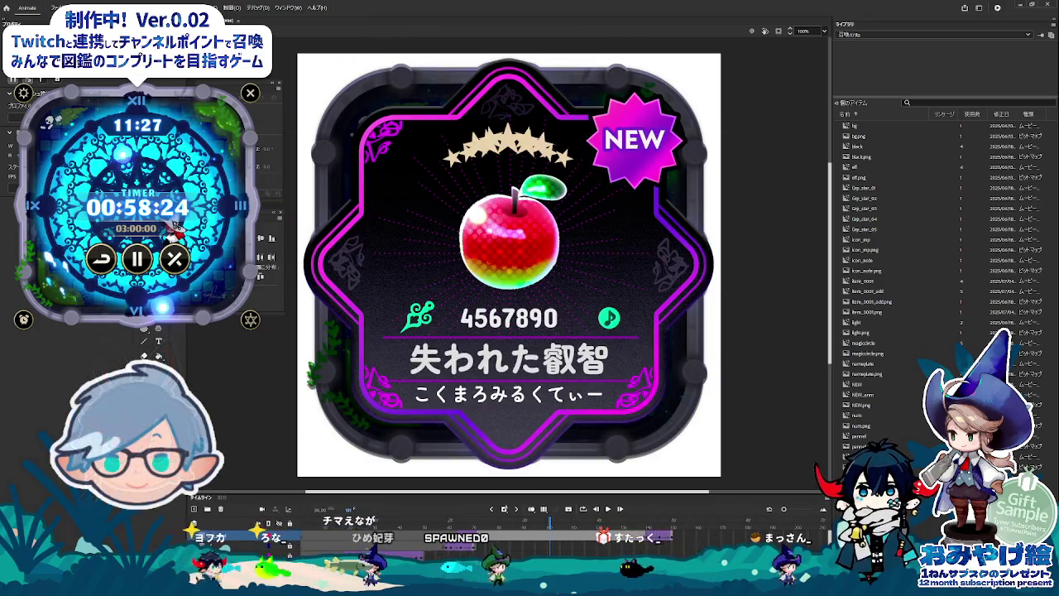
{"action": "key", "text": "super+d"}
{"action": "key", "text": "super+d"}
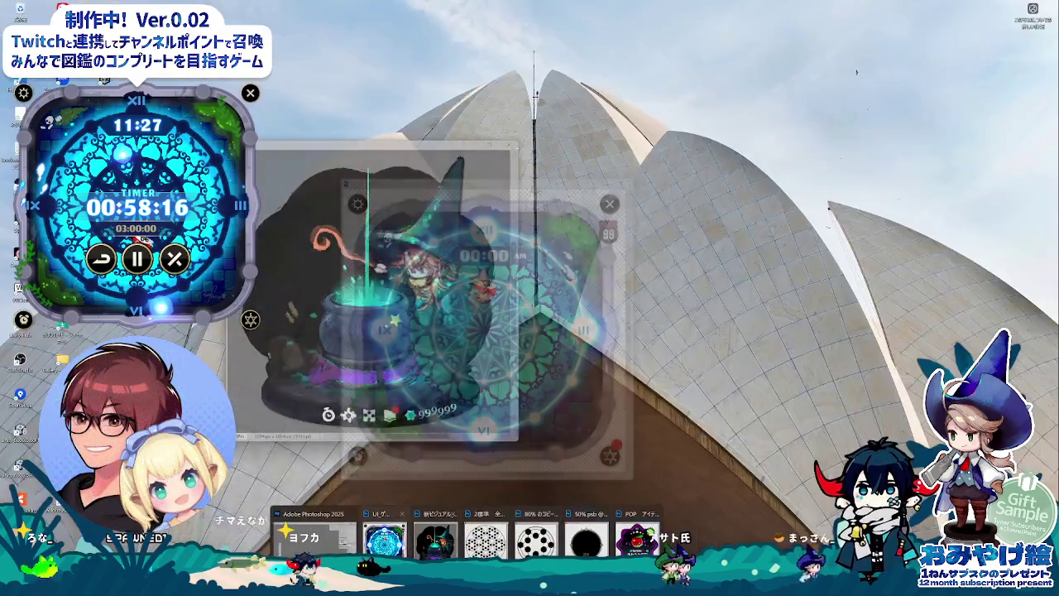
{"action": "left_click", "coordinate": [383, 539]}
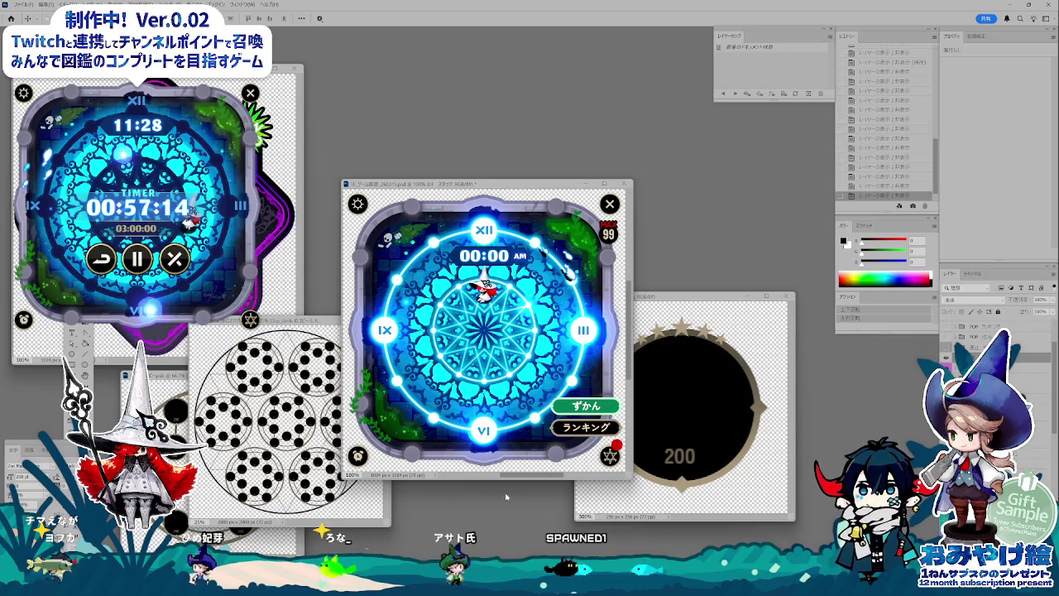
Step: Bring the Google Sheets spec back in front of Photoshop
{"action": "left_click", "coordinate": [405, 447]}
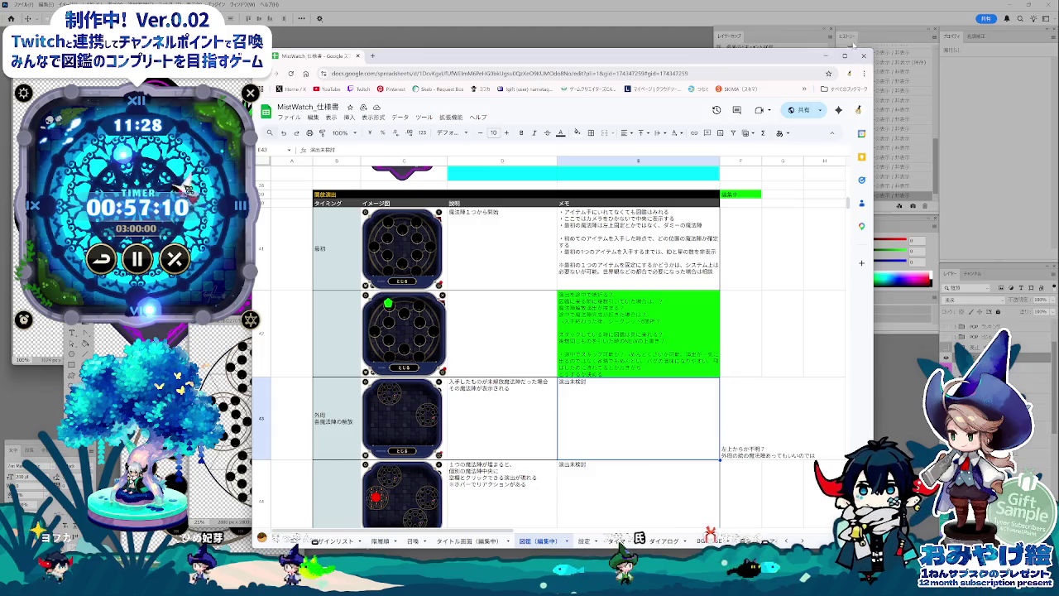
Step: Minimize the Chrome window showing the spec sheet
{"action": "left_click", "coordinate": [829, 57]}
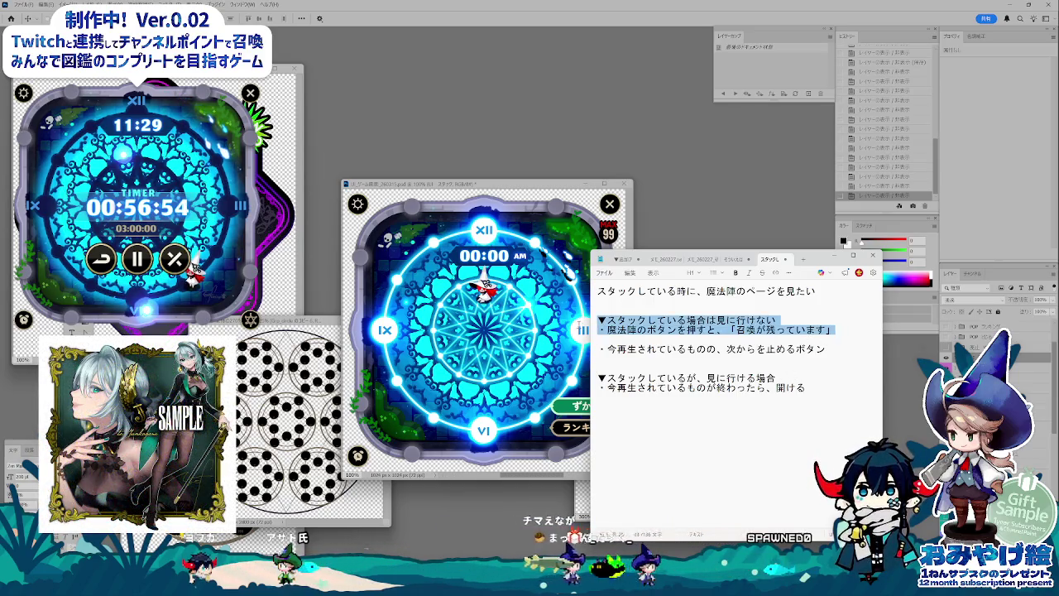
Step: Paste the button note under the second heading and delete the 「召喚が残っています」 warning there
{"action": "left_click", "coordinate": [790, 375]}
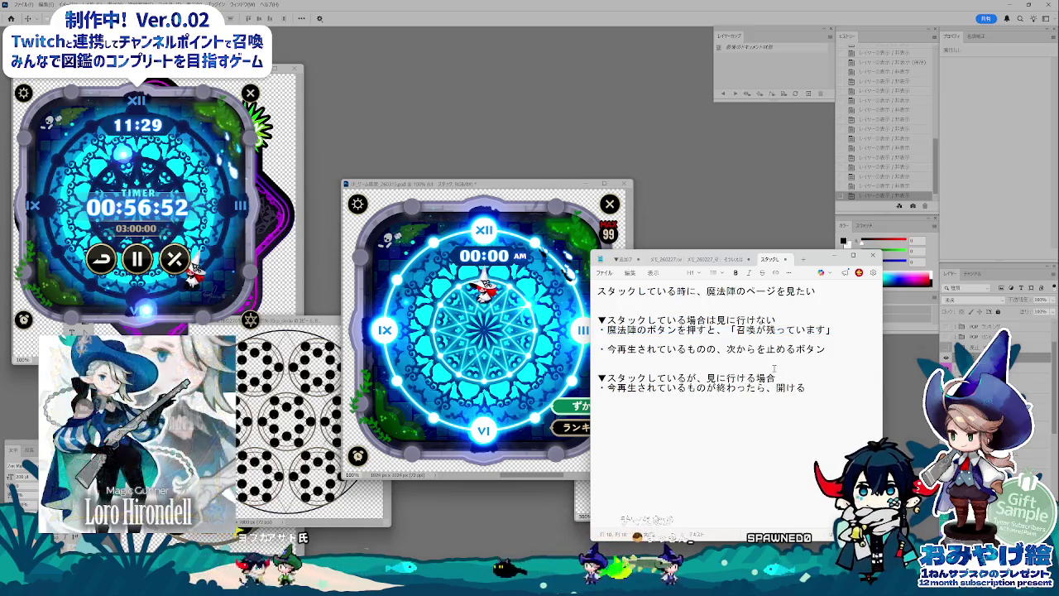
{"action": "key", "text": "Return"}
{"action": "type", "text": "・魔法陣のボタンを押すと、「召喚が残っています」"}
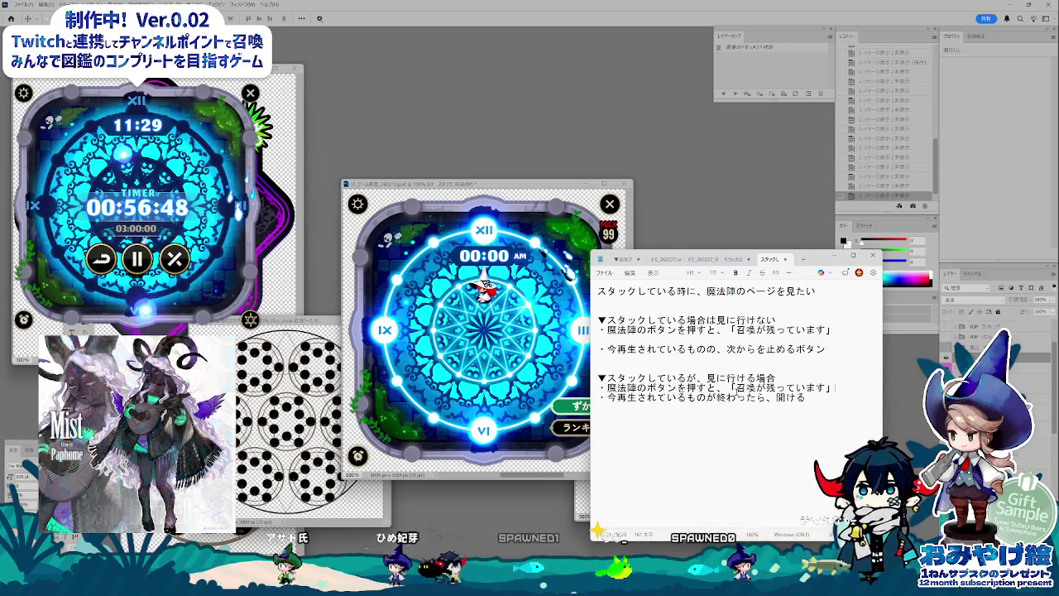
{"action": "left_click_drag", "start_coordinate": [727, 387], "coordinate": [807, 397]}
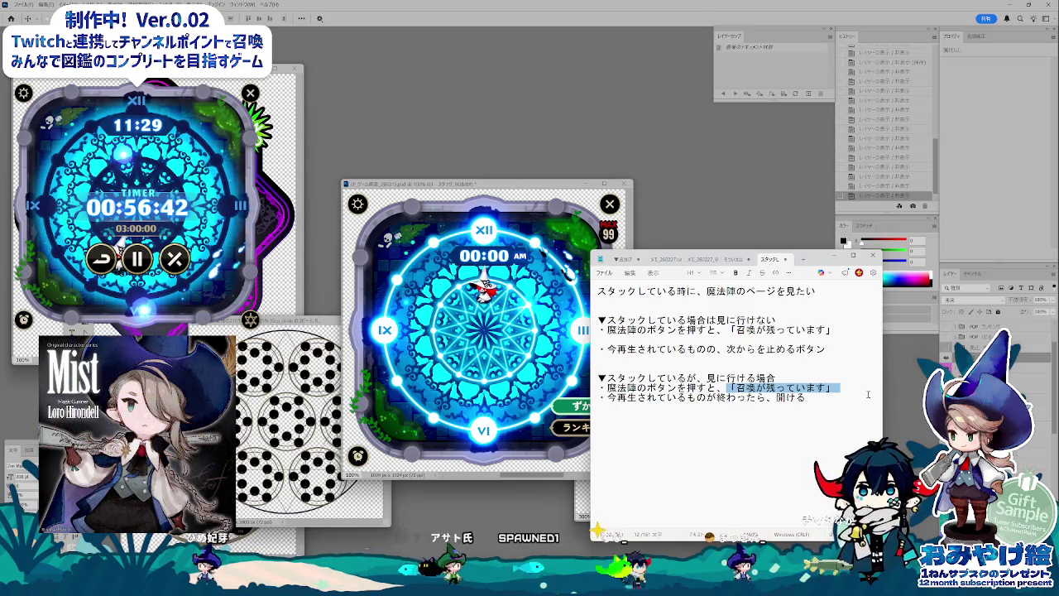
{"action": "key", "text": "Delete"}
{"action": "key", "text": "Return"}
{"action": "type", "text": "・魔法陣のボタンを押すと、ボタンが震えて、なにも"}
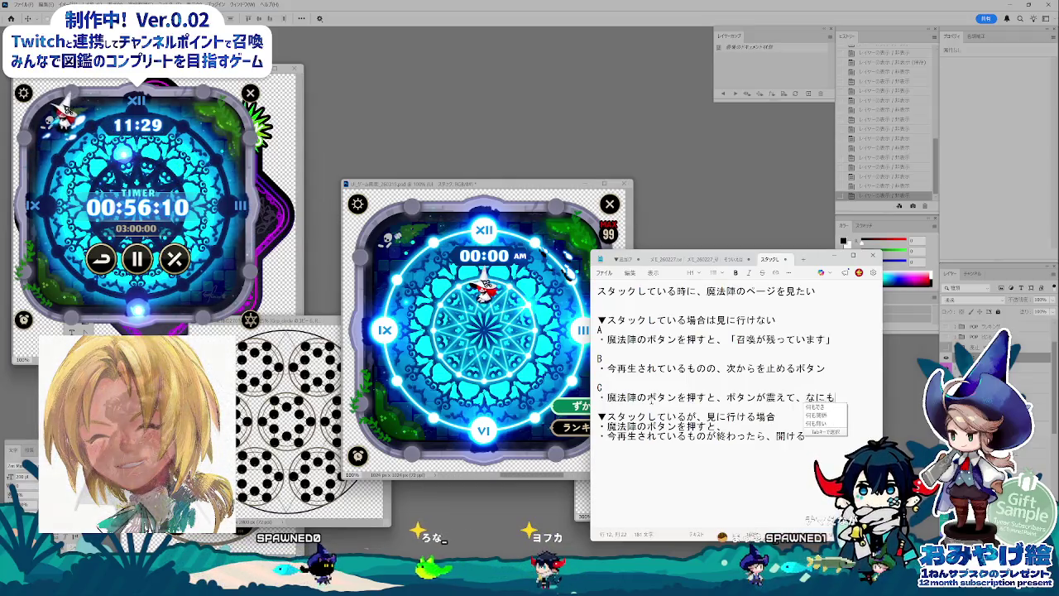
Step: Write case C as 何もできない with a → line saying endless summons mean 一生見れない
{"action": "type", "text": "でき"}
{"action": "key", "text": "Return"}
{"action": "key", "text": "Return"}
{"action": "type", "text": "矢印"}
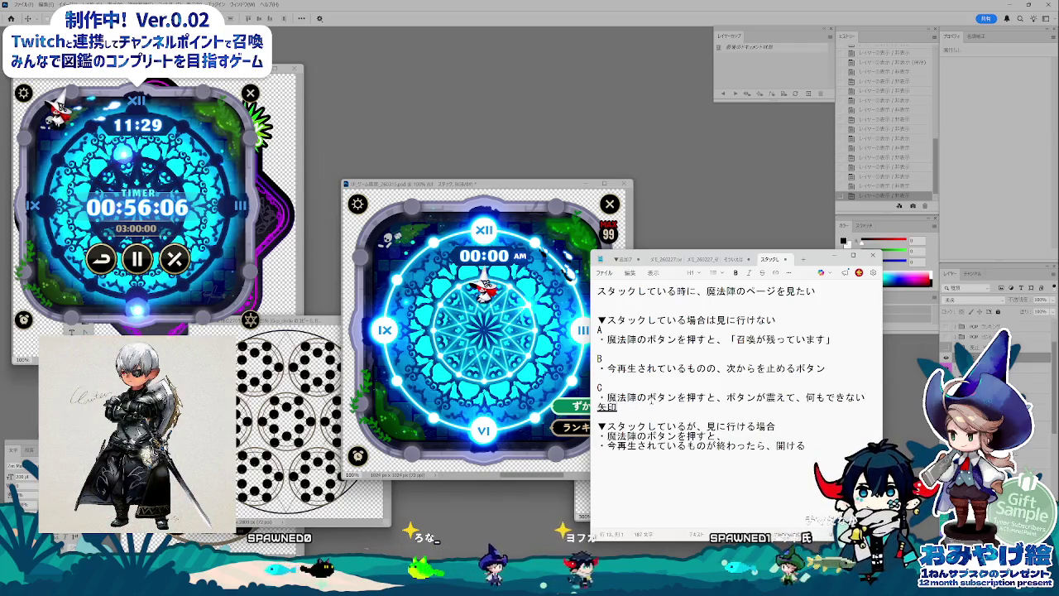
{"action": "key", "text": "space"}
{"action": "key", "text": "Return"}
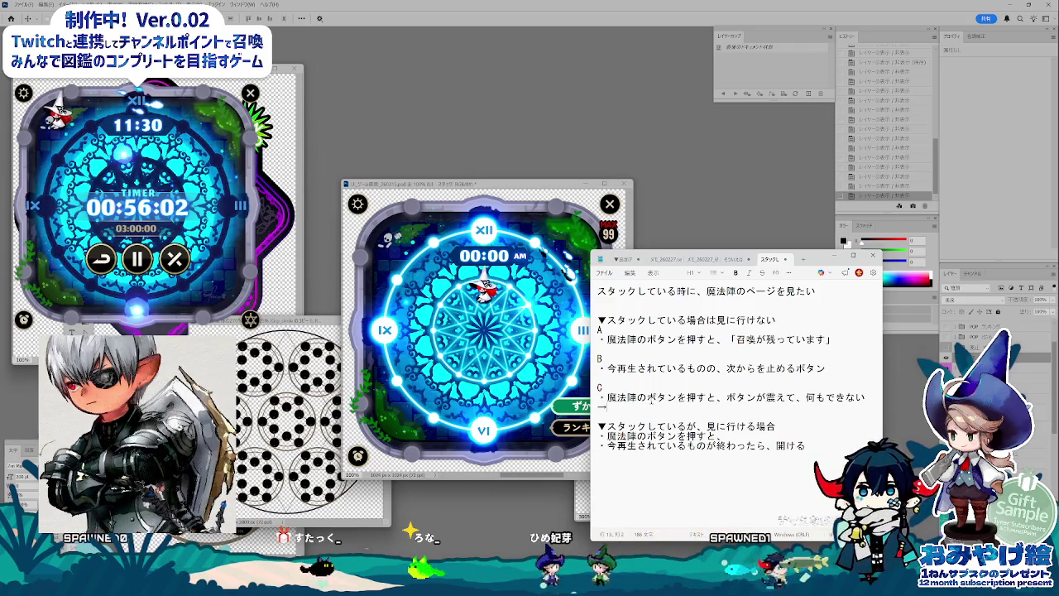
{"action": "type", "text": "無限にまわ"}
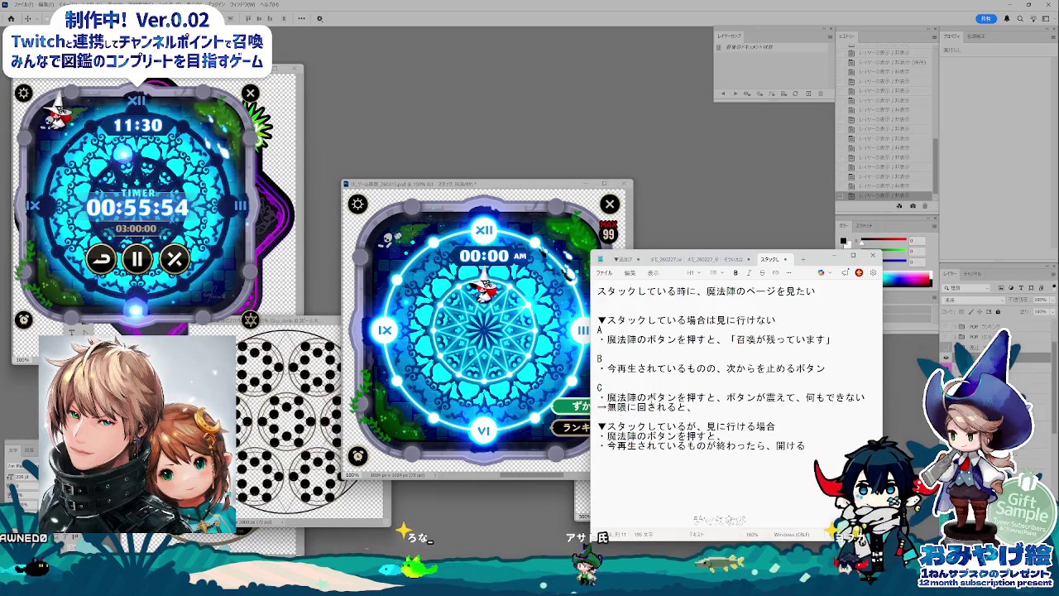
{"action": "type", "text": "一生"}
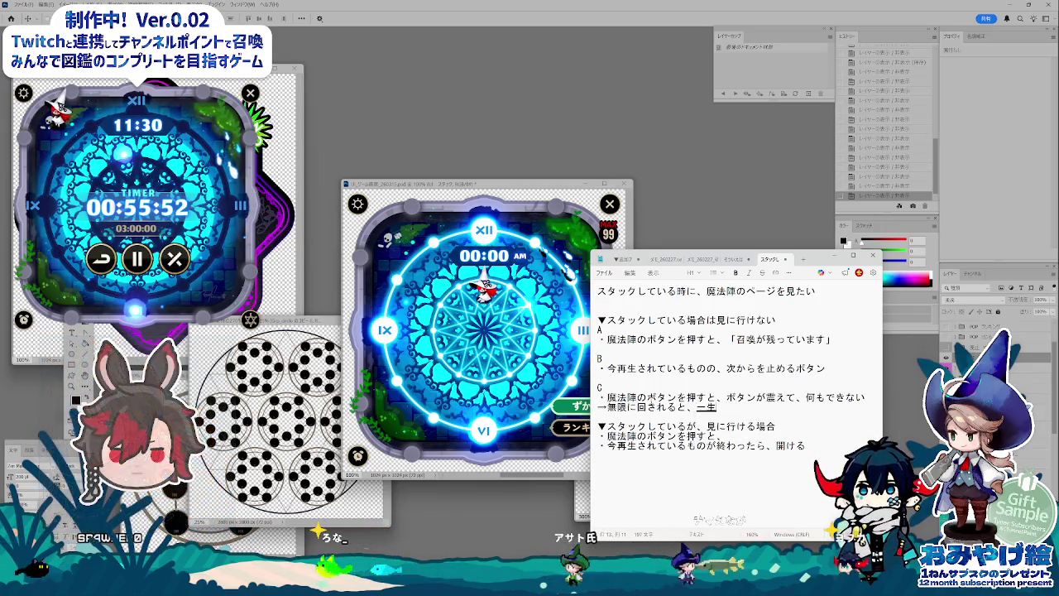
{"action": "type", "text": "見れない"}
{"action": "key", "text": "Return"}
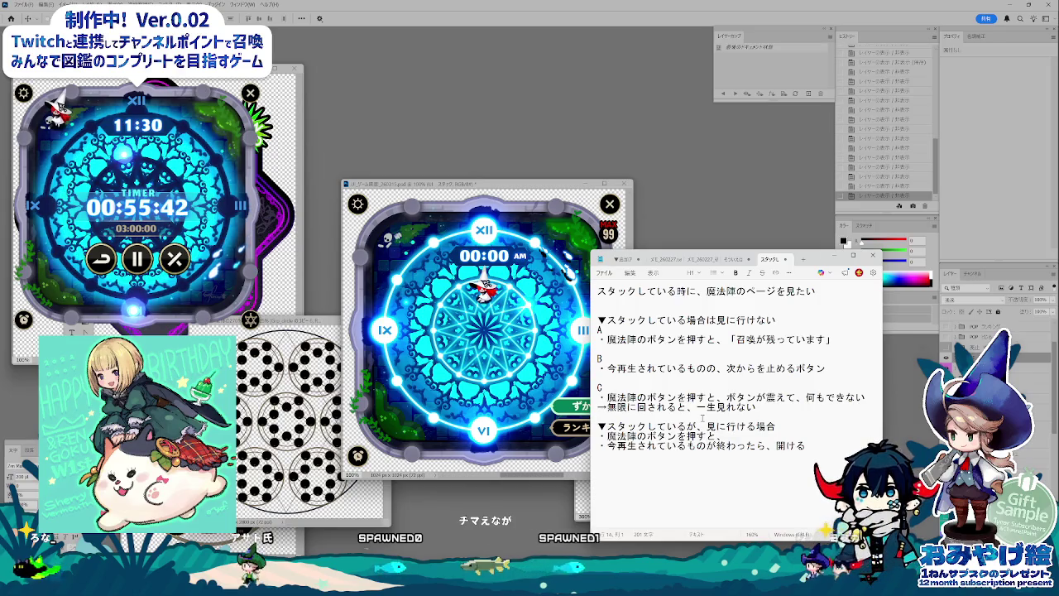
{"action": "key", "text": "Return"}
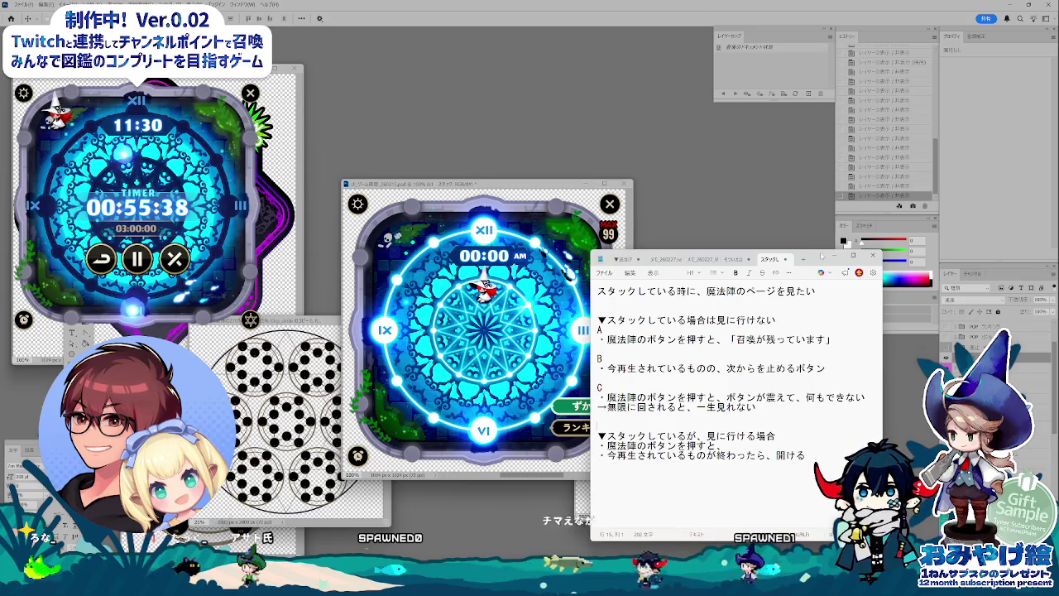
{"action": "left_click_drag", "start_coordinate": [820, 258], "coordinate": [862, 193]}
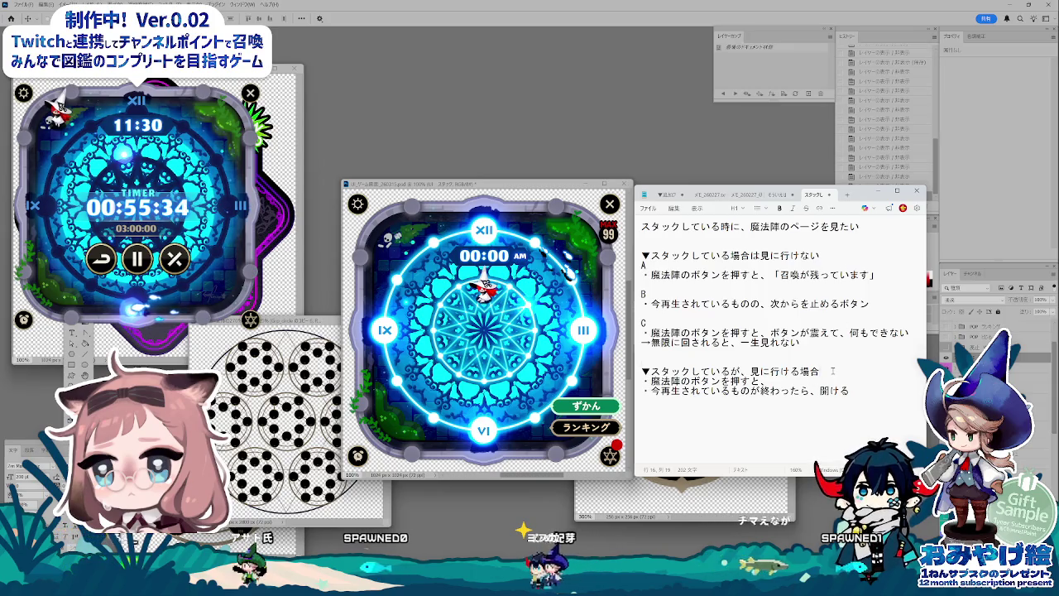
Step: Start a bullet under the can-view heading reading 「・召喚演出再生の最中」
{"action": "key", "text": "Return"}
{"action": "key", "text": "Return"}
{"action": "key", "text": "BackSpace"}
{"action": "type", "text": "sai"}
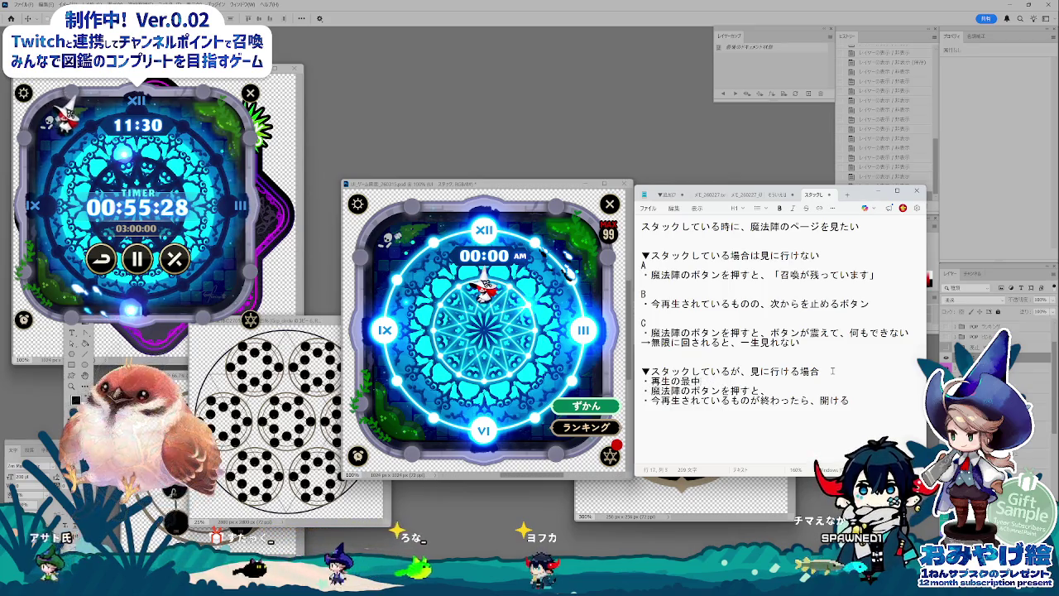
{"action": "key", "text": "Return"}
{"action": "type", "text": "enshutsu"}
{"action": "key", "text": "space"}
{"action": "key", "text": "Return"}
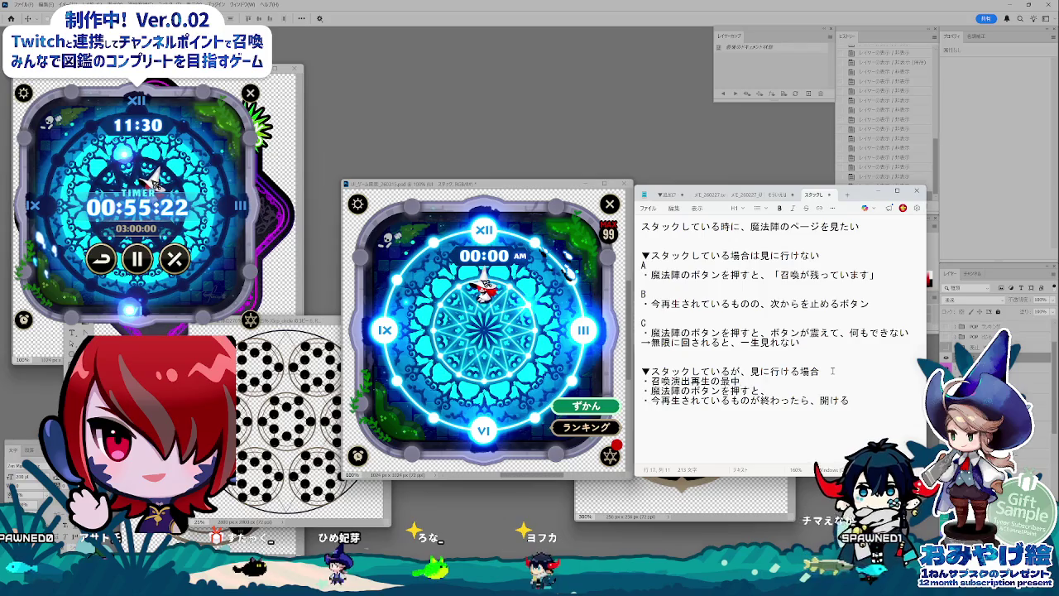
Step: Finish the bullet with 「はボタンがディセーブルになっている」 and select the whole note line
{"action": "type", "text": "は"}
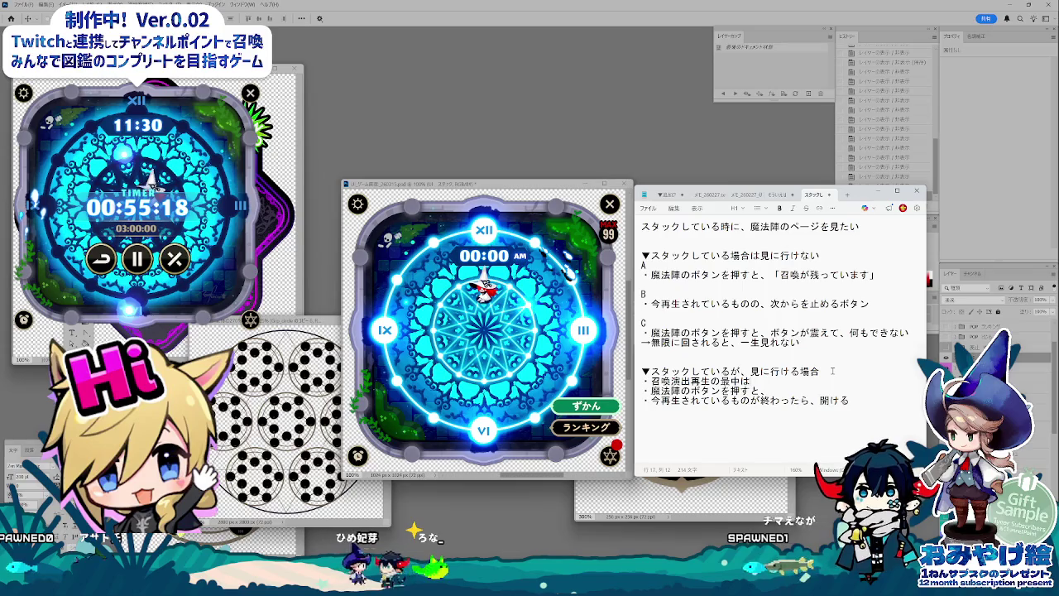
{"action": "type", "text": "botan"}
{"action": "key", "text": "space"}
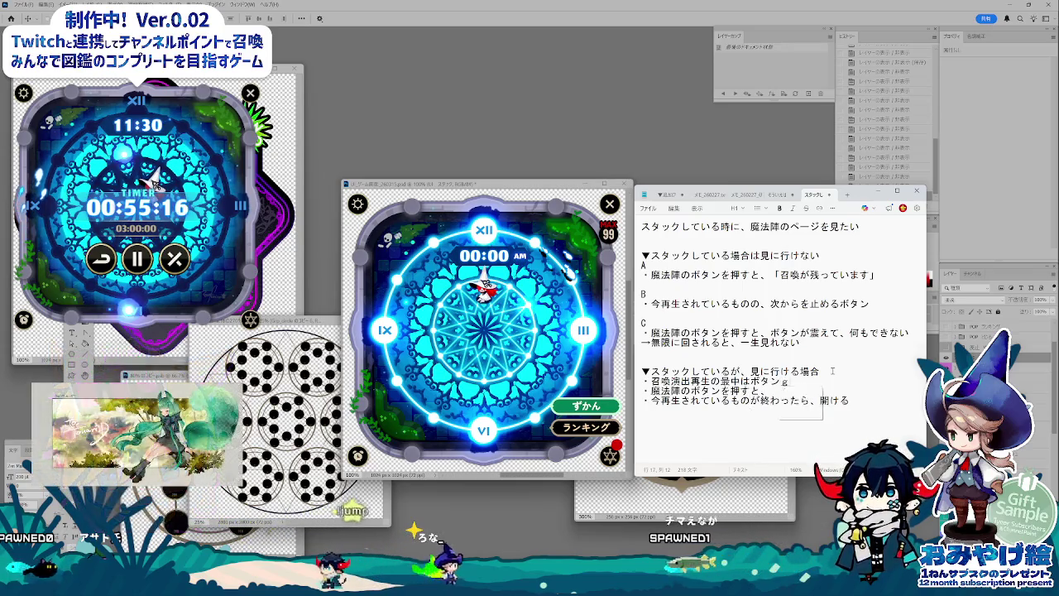
{"action": "type", "text": "gadhise-buru"}
{"action": "key", "text": "space"}
{"action": "type", "text": "ninatteiru"}
{"action": "key", "text": "space"}
{"action": "key", "text": "Return"}
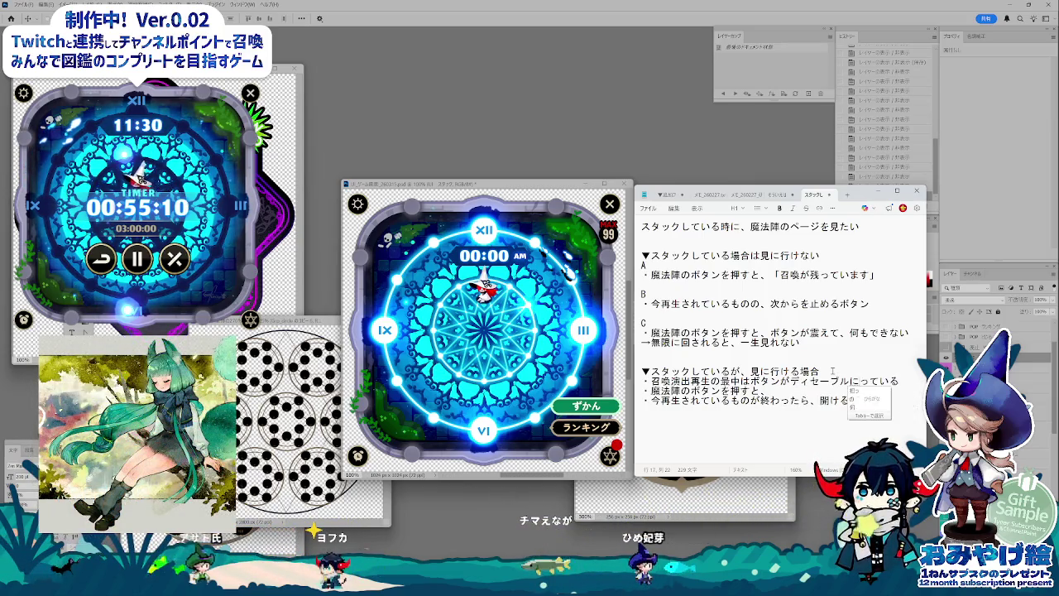
{"action": "type", "text": "な"}
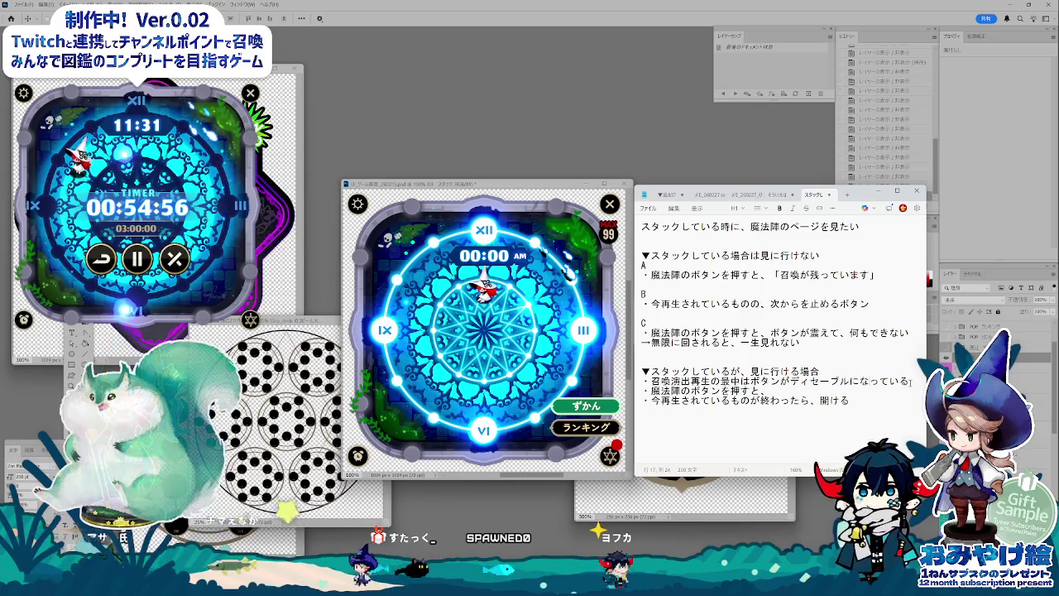
{"action": "left_click_drag", "start_coordinate": [910, 382], "coordinate": [642, 383]}
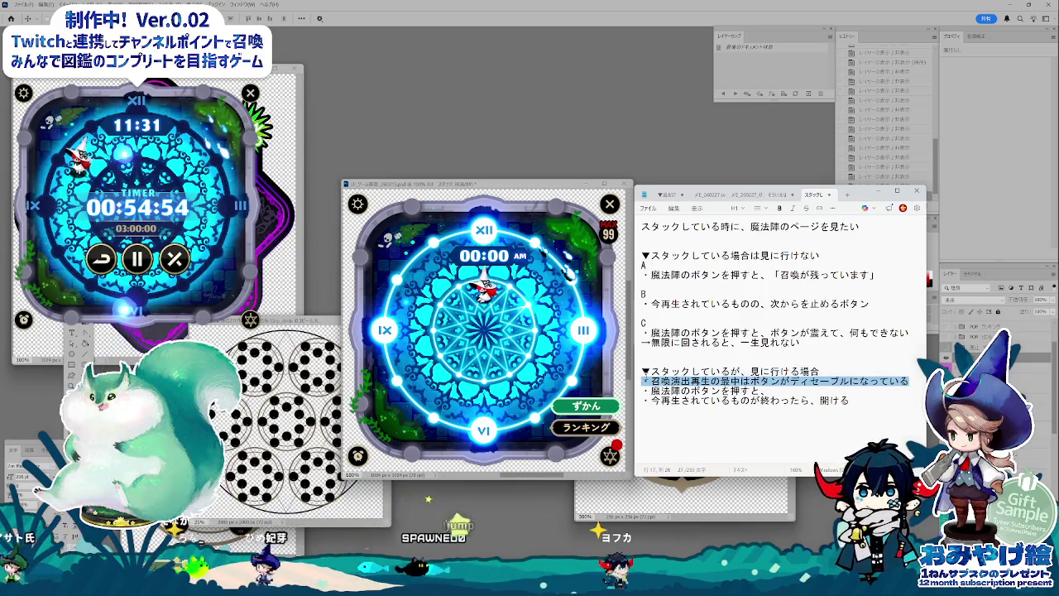
Step: Move the disabled-button note below case C and paste 召喚演出再生の最中 onto a new can-view line
{"action": "key", "text": "BackSpace"}
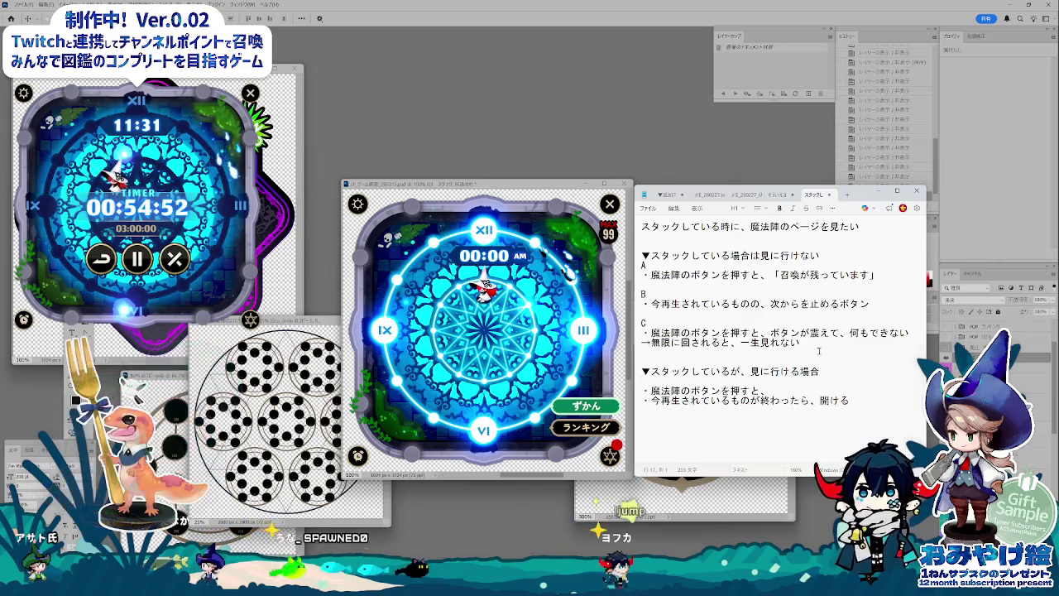
{"action": "key", "text": "ctrl+z"}
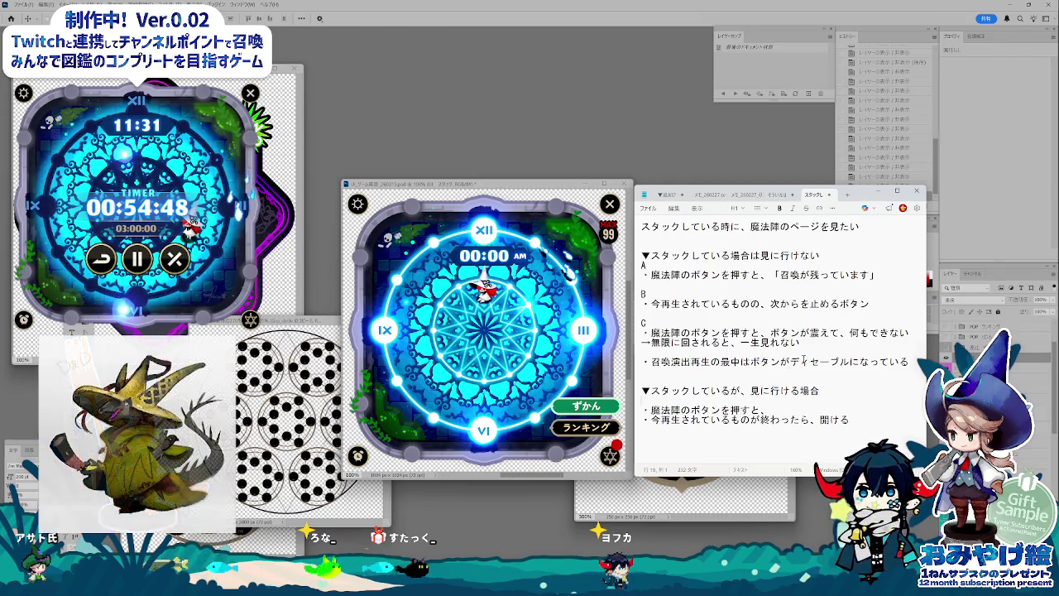
{"action": "left_click_drag", "start_coordinate": [723, 365], "coordinate": [741, 363]}
{"action": "key", "text": "ctrl+c"}
{"action": "left_click", "coordinate": [824, 391]}
{"action": "key", "text": "Return"}
{"action": "key", "text": "ctrl+v"}
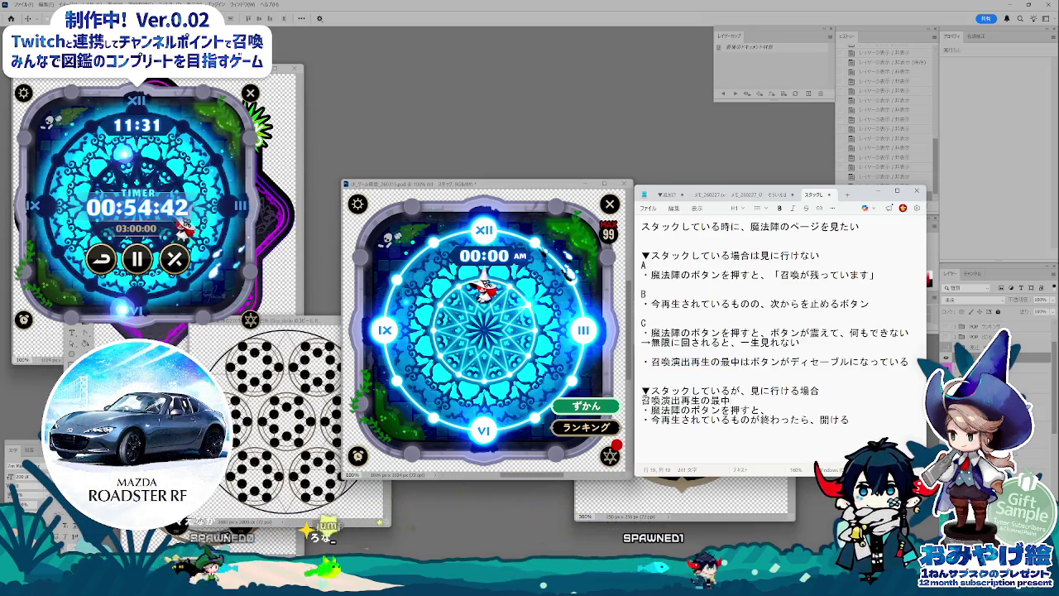
Step: Continue the can-view line so it reads 「召喚演出再生の最中にボタンを押すと、」
{"action": "key", "text": "alt+f"}
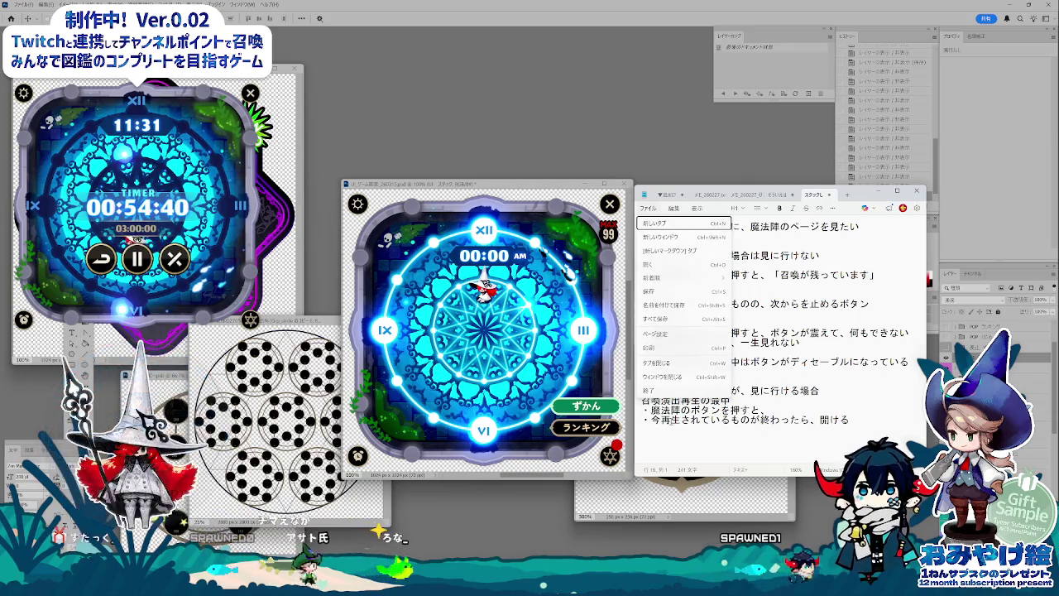
{"action": "key", "text": "Escape"}
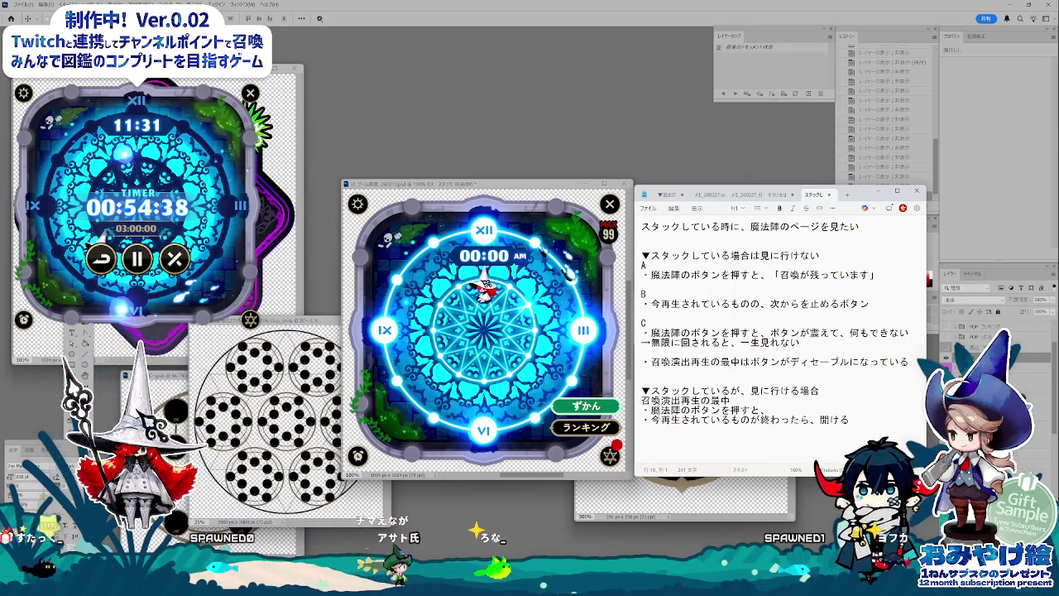
{"action": "key", "text": "alt+f"}
{"action": "key", "text": "Escape"}
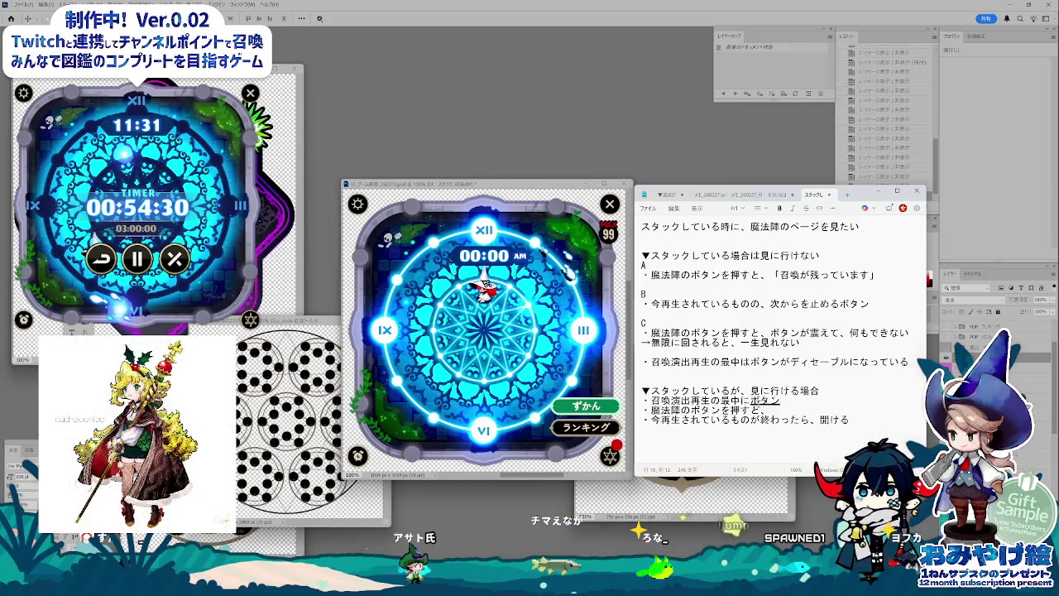
{"action": "type", "text": "押すと、"}
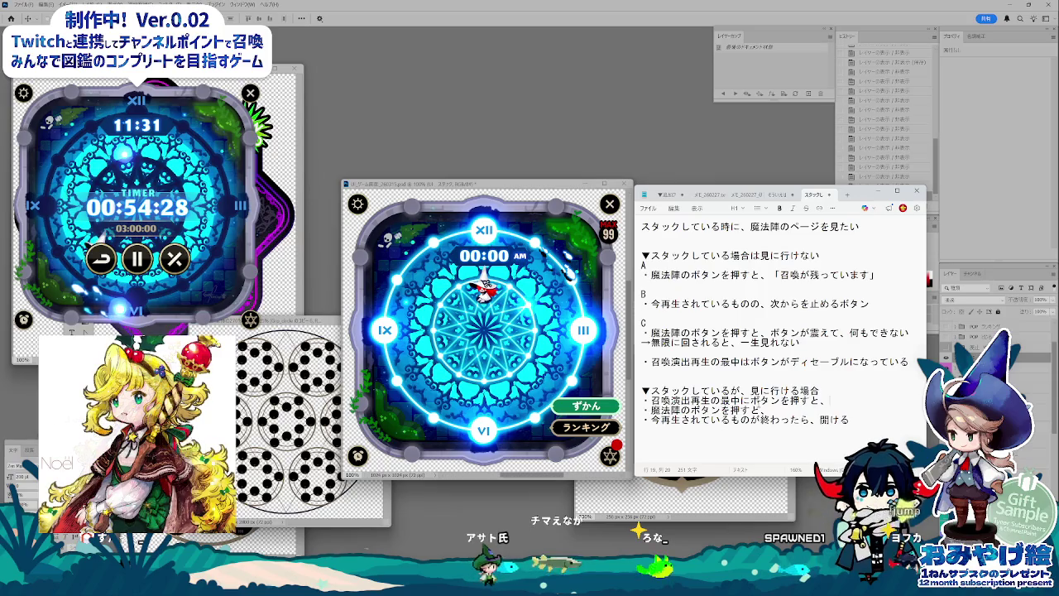
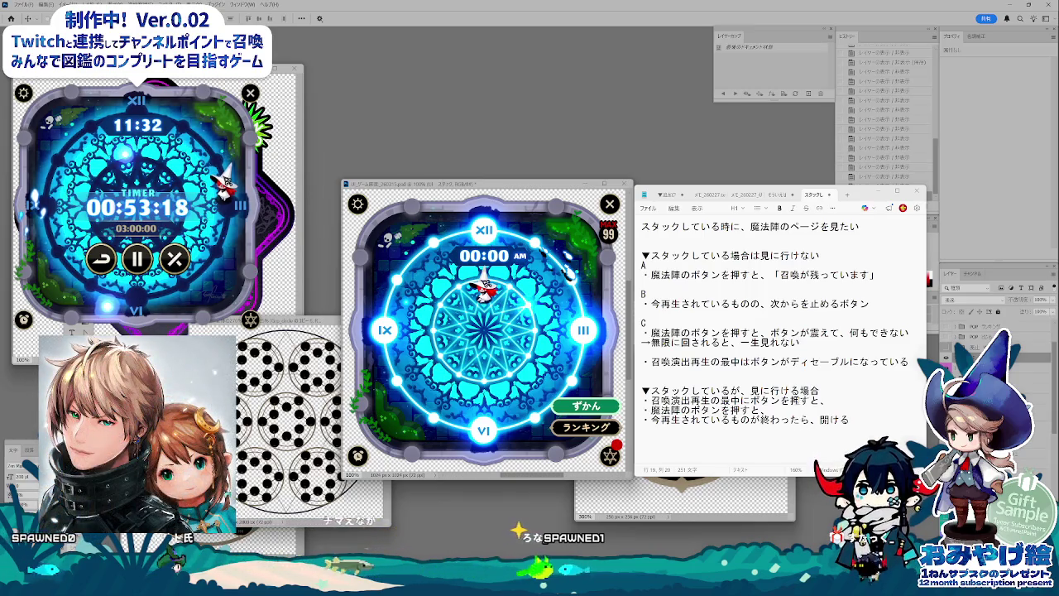
Step: Add the note that pressing the button mid-summon reserves opening the encyclopedia (図鑑を予約), then begin a ・ bullet
{"action": "left_click", "coordinate": [786, 429]}
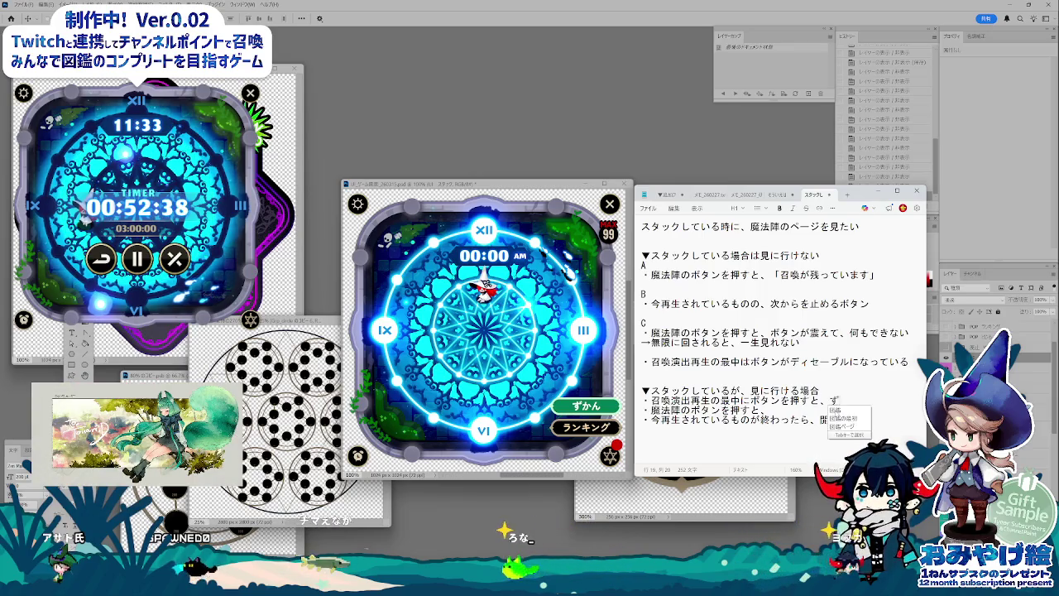
{"action": "type", "text": "図鑑を"}
{"action": "type", "text": "hir"}
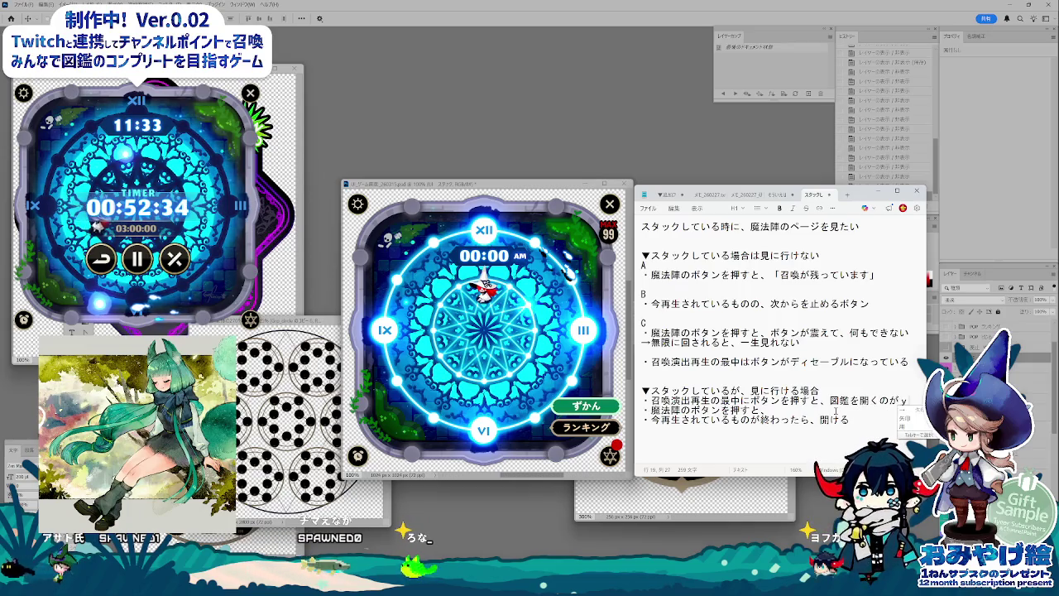
{"action": "type", "text": "oyakusas"}
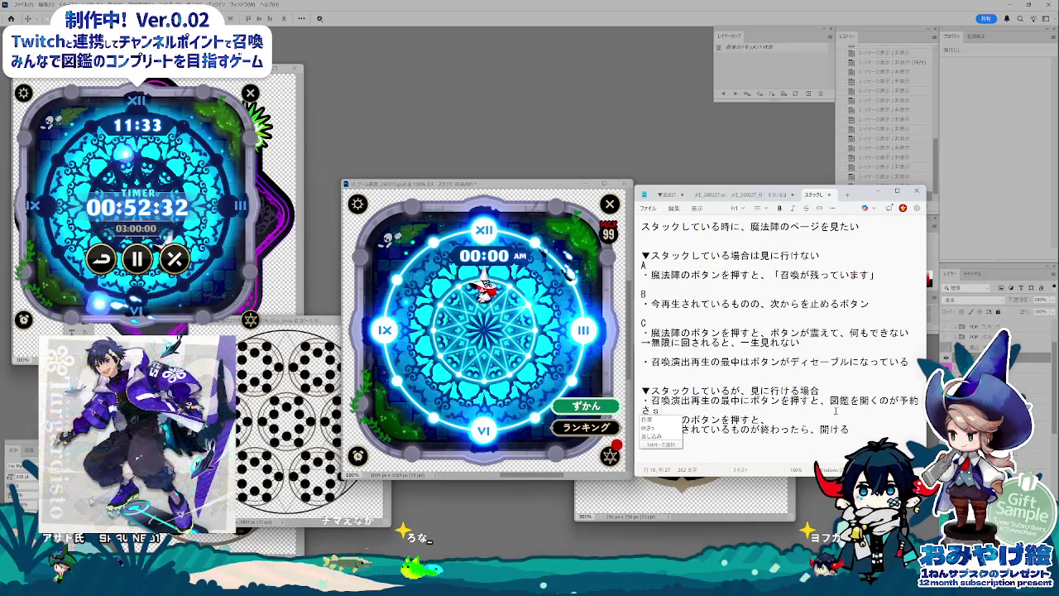
{"action": "key", "text": "Return"}
{"action": "type", "text": "・"}
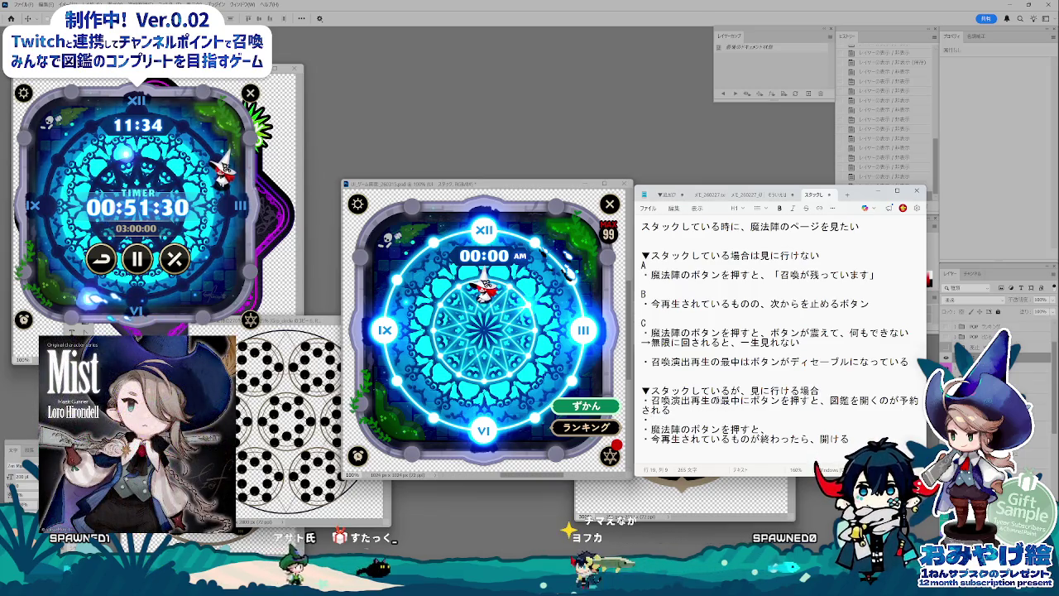
Step: Write the bullet that the button shows a waiting state (待機中の表示, e.g. 砂時計など)
{"action": "left_click_drag", "start_coordinate": [691, 401], "coordinate": [721, 401]}
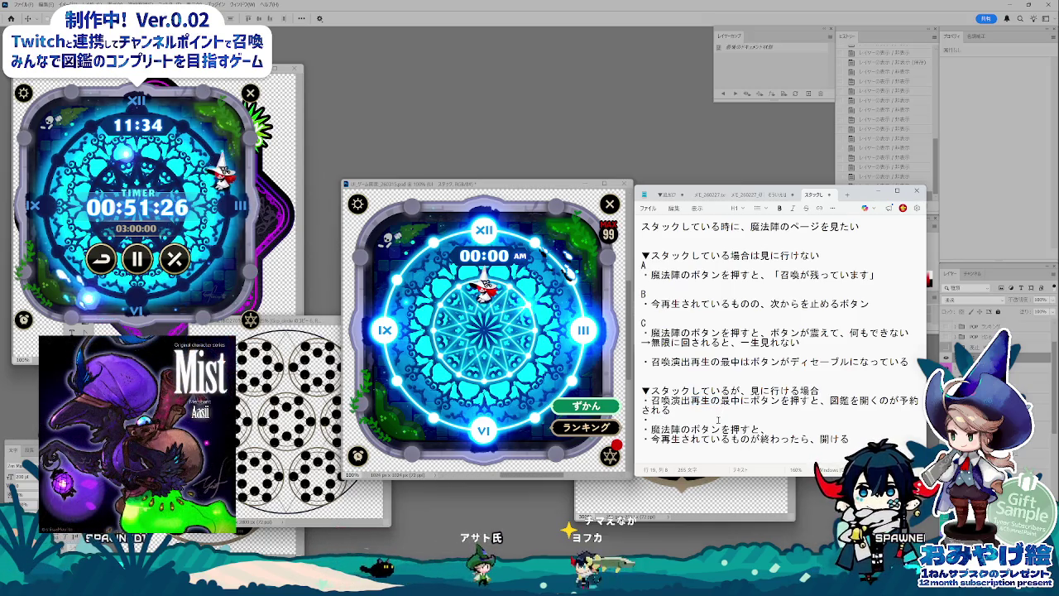
{"action": "left_click", "coordinate": [683, 420]}
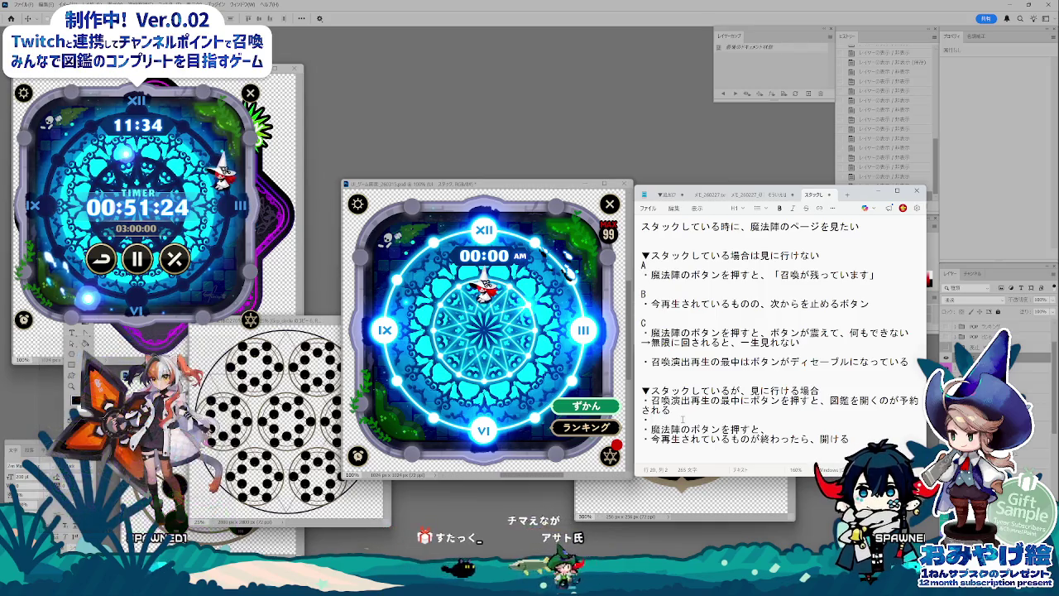
{"action": "type", "text": "ボタンには、"}
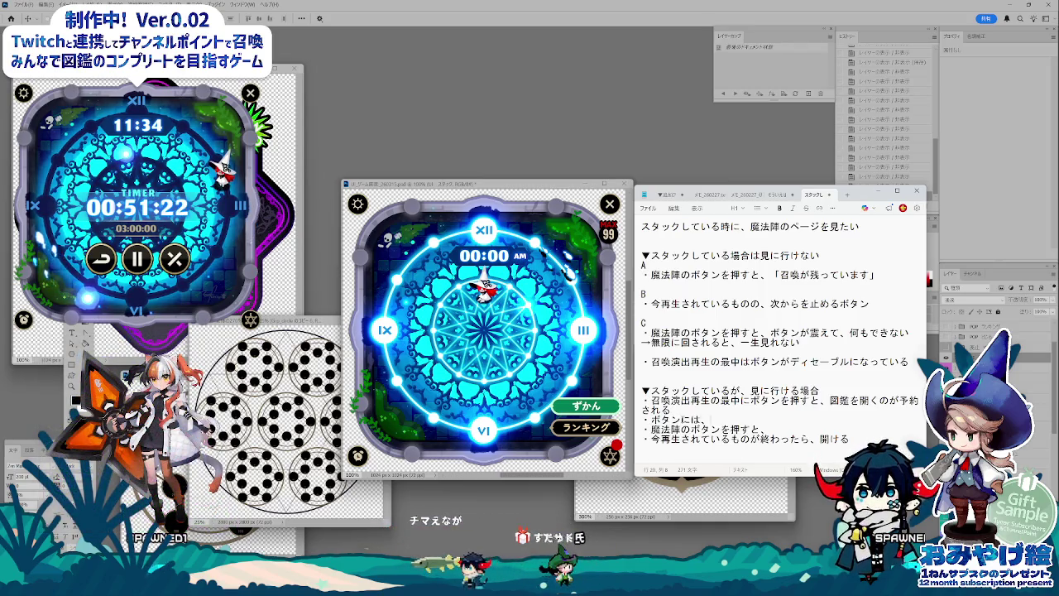
{"action": "type", "text": "すな"}
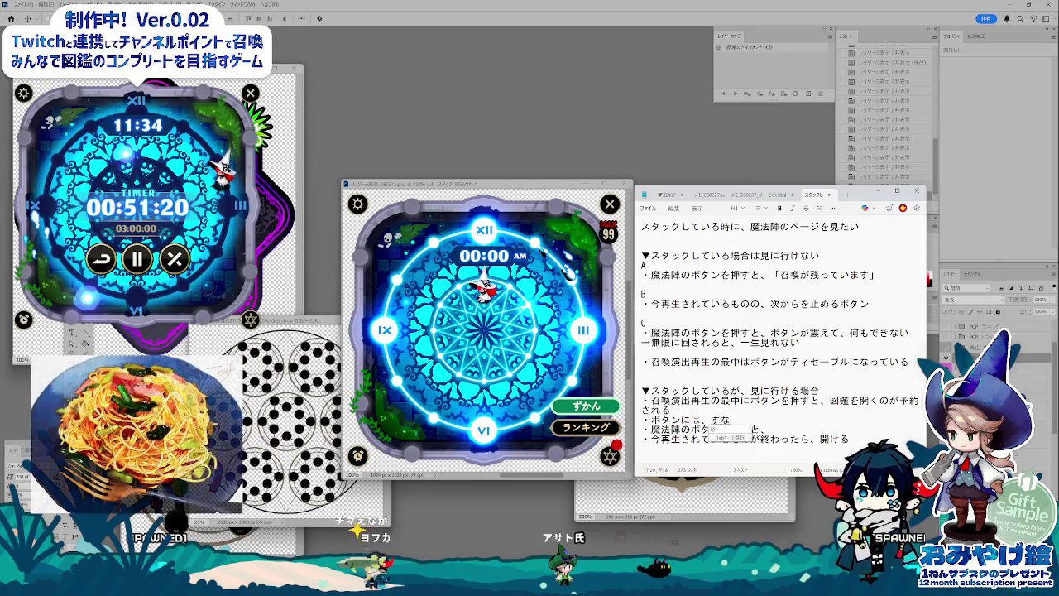
{"action": "type", "text": "どけいなど"}
{"action": "key", "text": "space"}
{"action": "key", "text": "Return"}
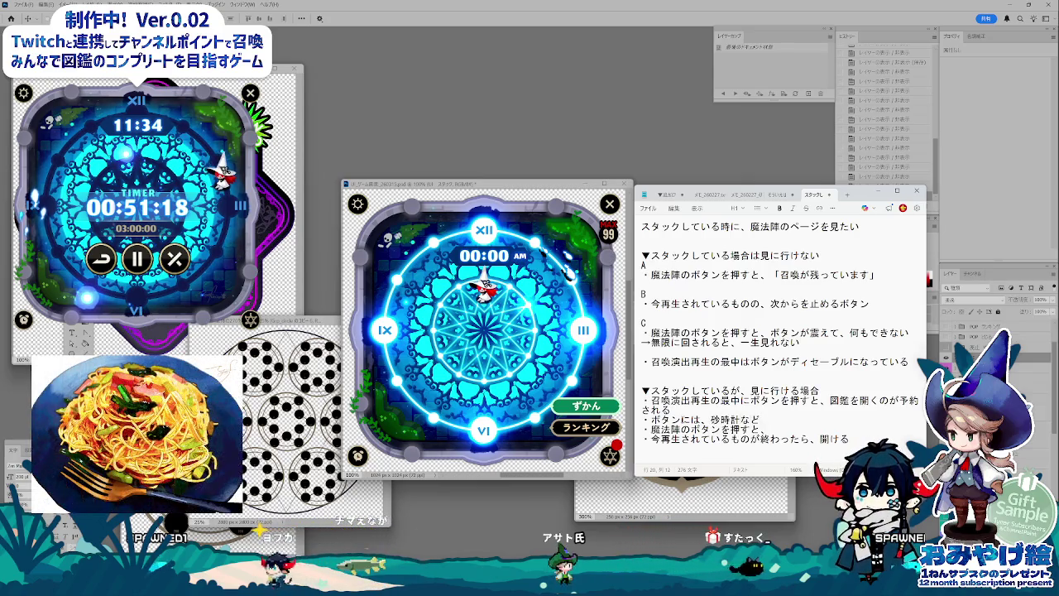
{"action": "key", "text": "Left"}
{"action": "key", "text": "Left"}
{"action": "key", "text": "Left"}
{"action": "type", "text": "たいき"}
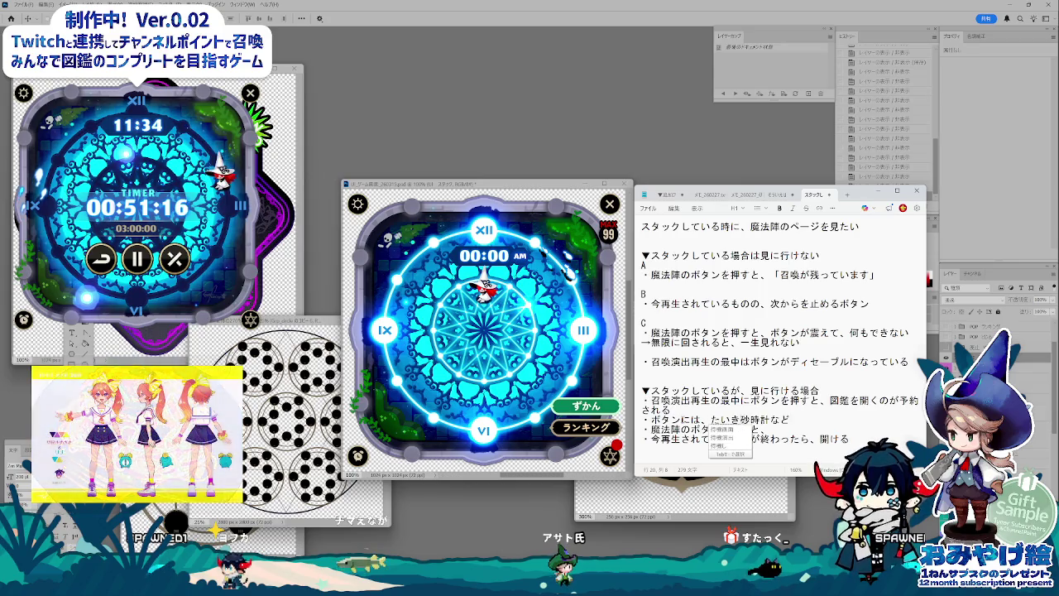
{"action": "key", "text": "space"}
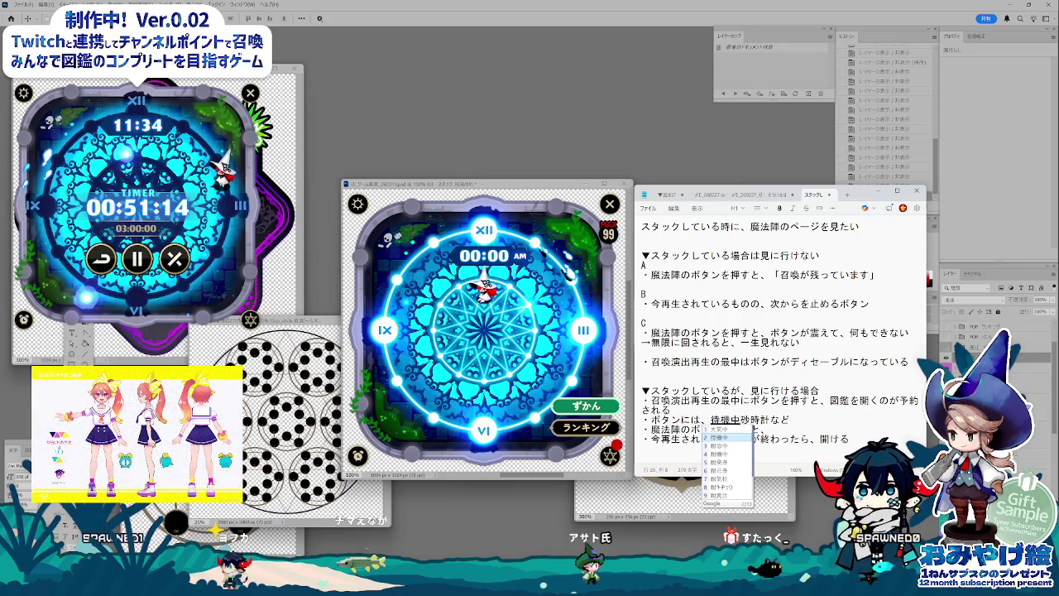
{"action": "key", "text": "Return"}
{"action": "type", "text": "のひょうじ"}
{"action": "key", "text": "space"}
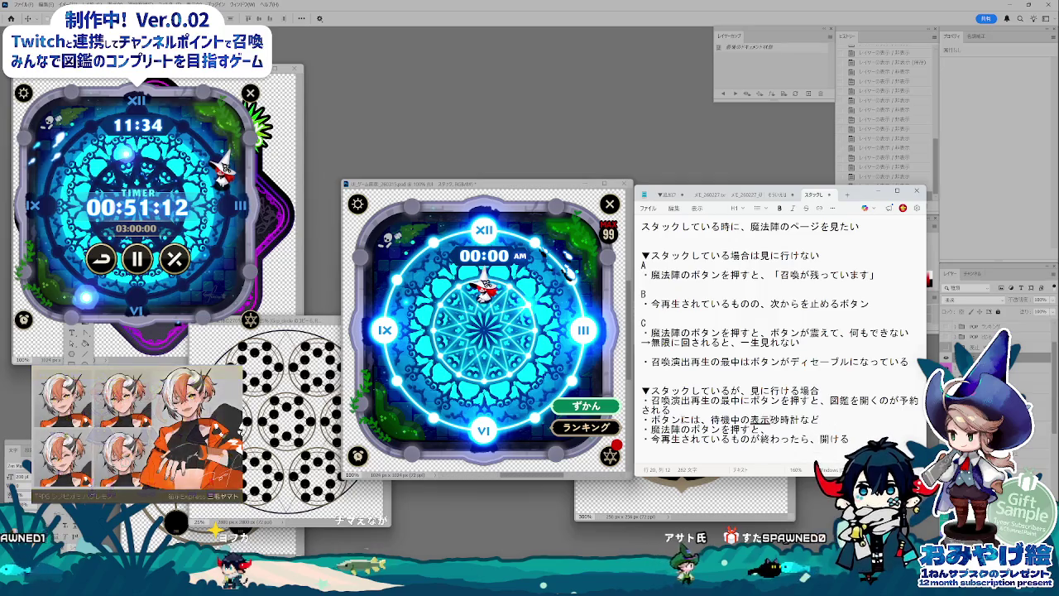
{"action": "key", "text": "Return"}
{"action": "key", "text": "BackSpace"}
{"action": "key", "text": "Right"}
{"action": "key", "text": "Delete"}
{"action": "key", "text": "Right"}
{"action": "key", "text": "Right"}
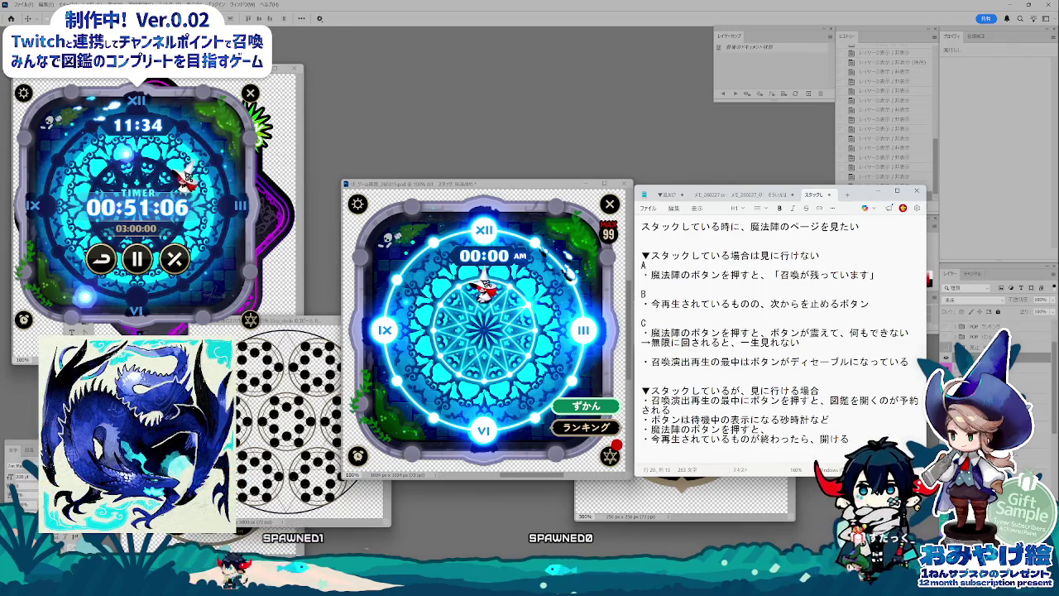
{"action": "type", "text": "（"}
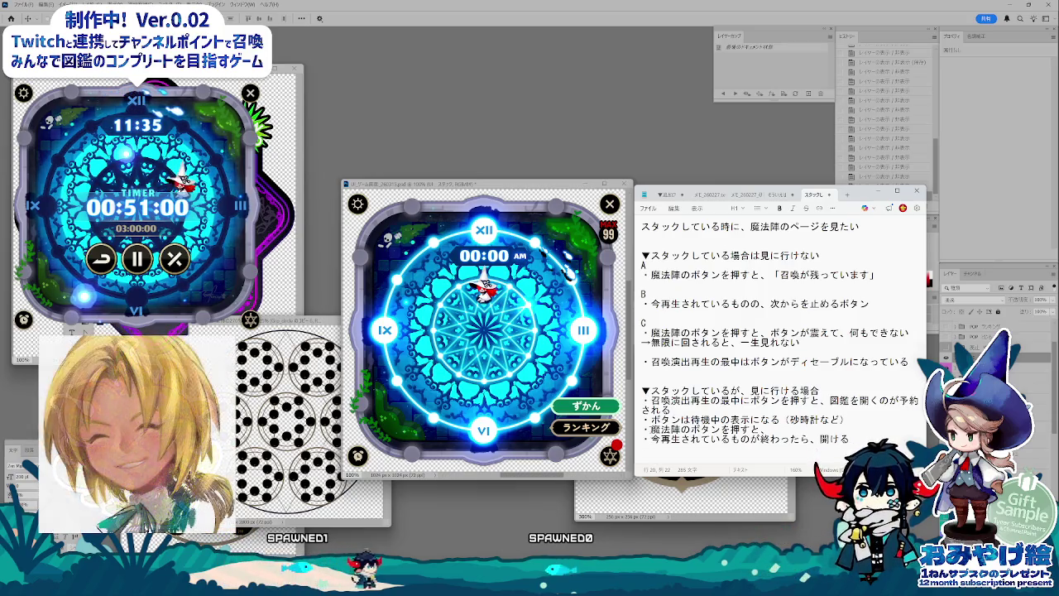
Step: Replace the old magic-circle button phrase with 再生が終了すると、 so the encyclopedia opens after playback
{"action": "left_click_drag", "start_coordinate": [643, 429], "coordinate": [821, 440]}
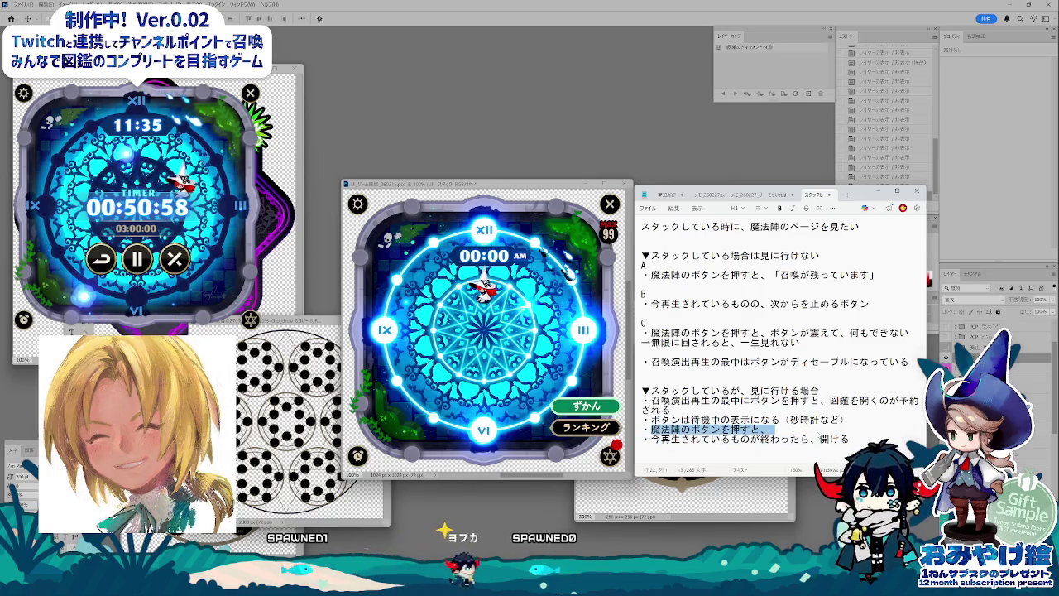
{"action": "type", "text": "再生がsy"}
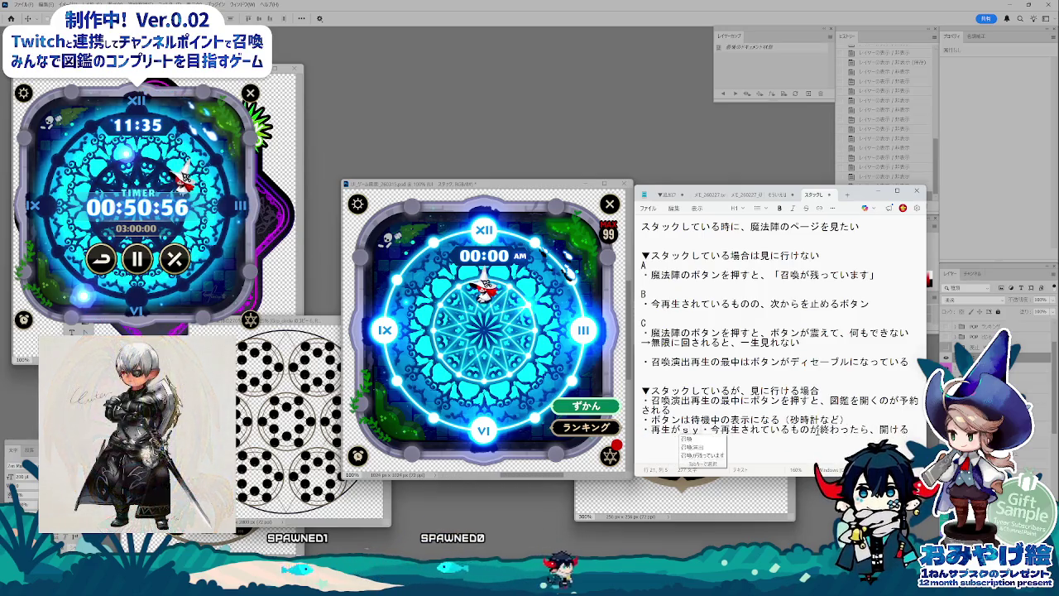
{"action": "type", "text": "uuryousuruto"}
{"action": "key", "text": "Return"}
{"action": "type", "text": "、"}
{"action": "key", "text": "Return"}
{"action": "key", "text": "Return"}
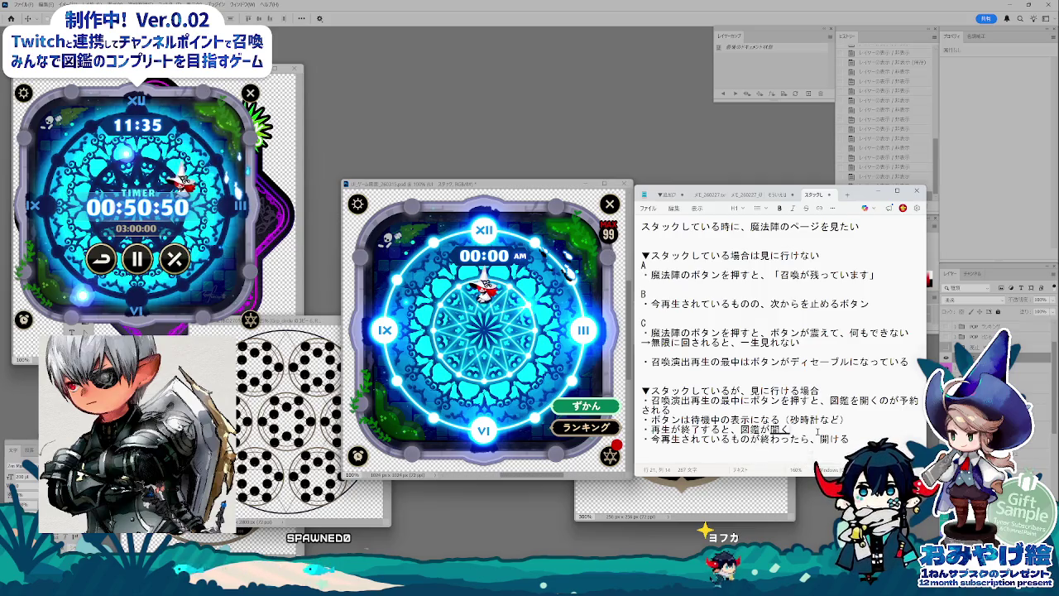
{"action": "key", "text": "Return"}
{"action": "key", "text": "Return"}
{"action": "type", "text": "・"}
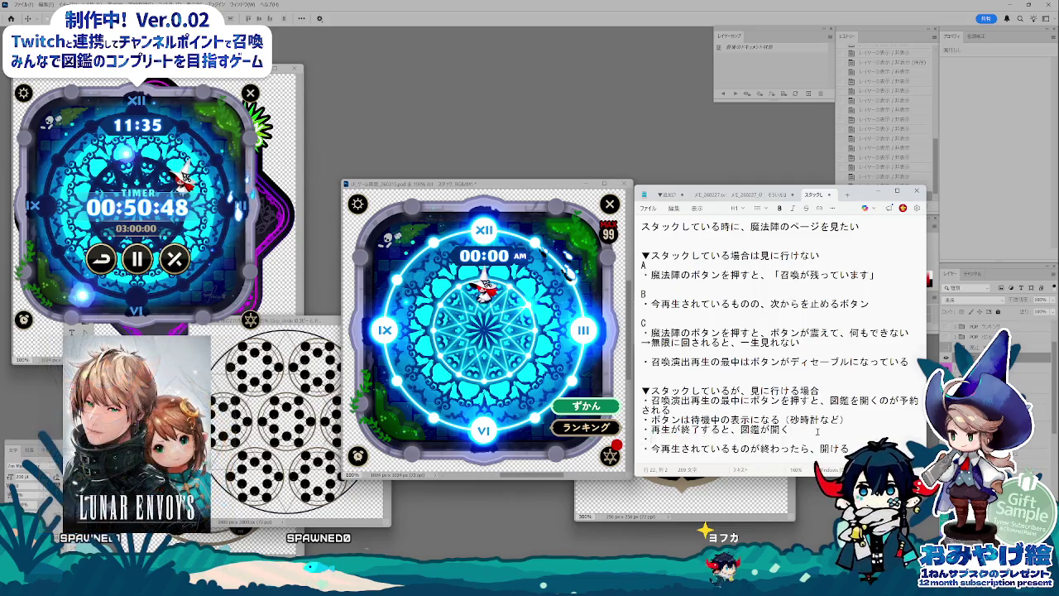
{"action": "key", "text": "BackSpace"}
{"action": "key", "text": "BackSpace"}
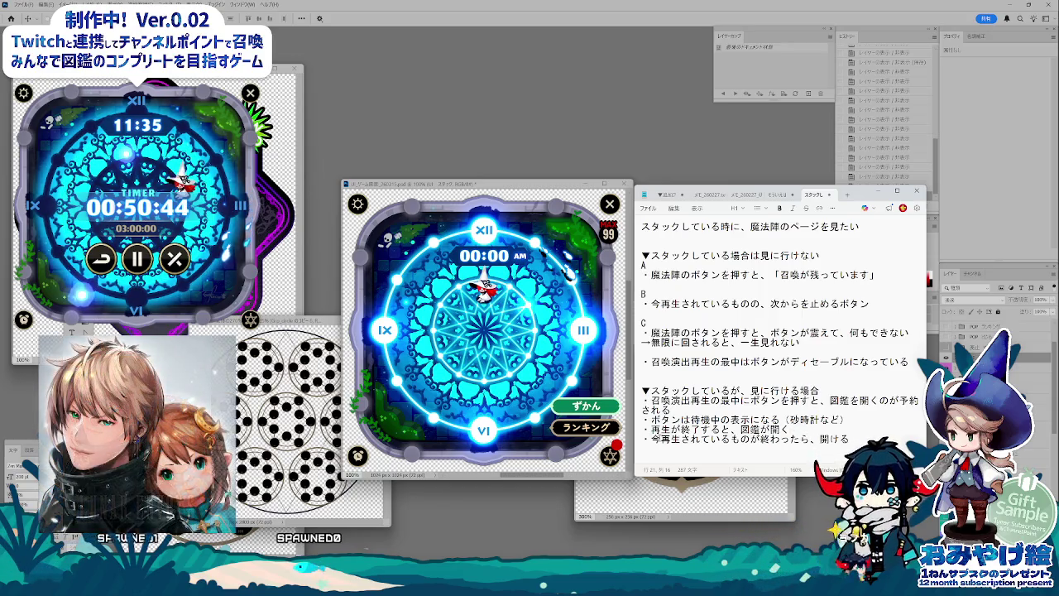
Step: Replace the outdated last line with the bullet 閉じると、次の再生が始まる
{"action": "key", "text": "shift+Home"}
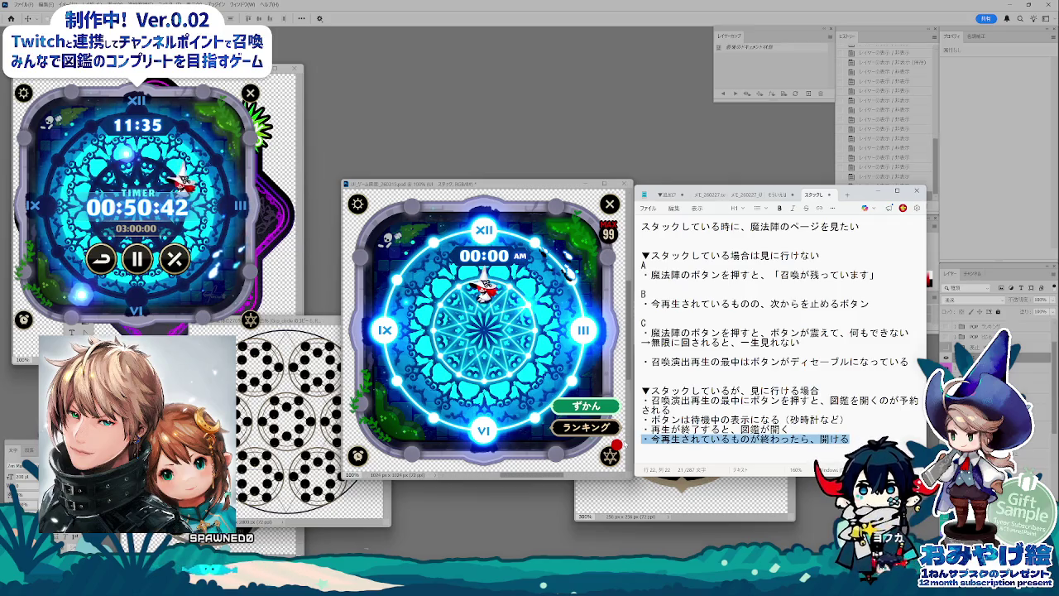
{"action": "key", "text": "BackSpace"}
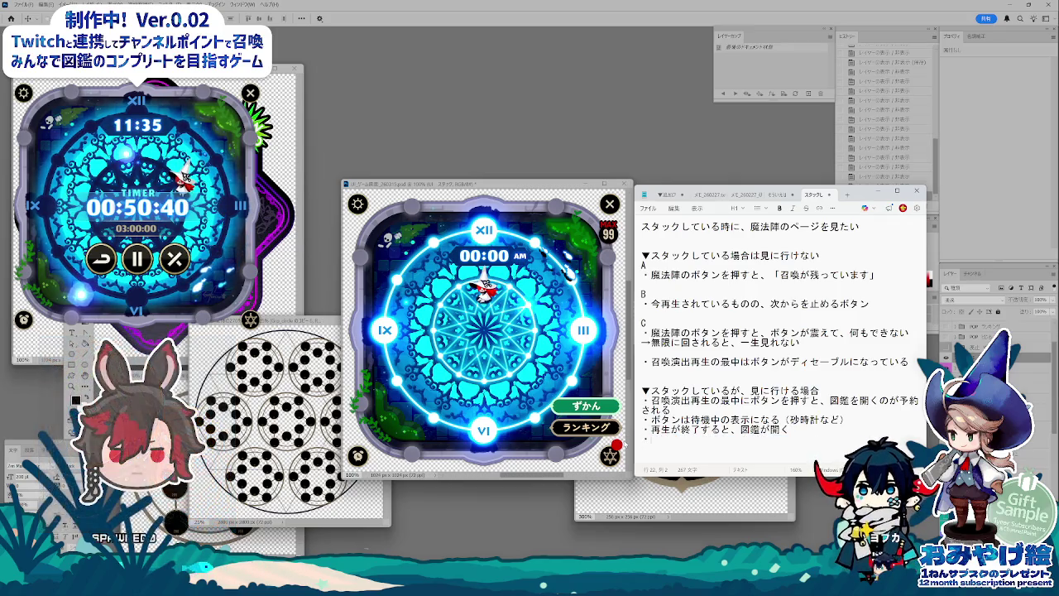
{"action": "type", "text": "・図鑑をｔ"}
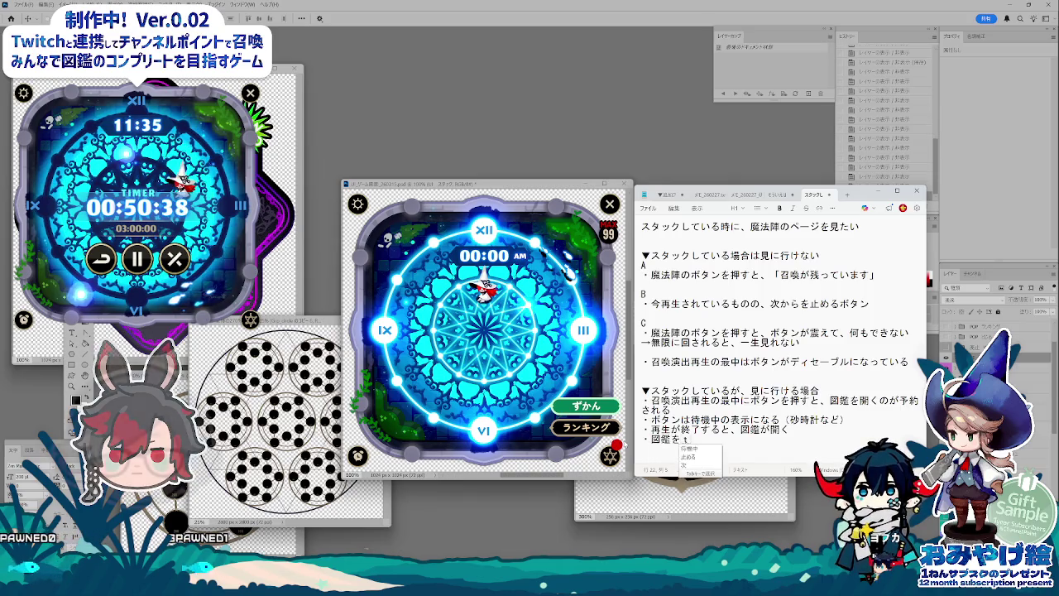
{"action": "type", "text": "閉じると、"}
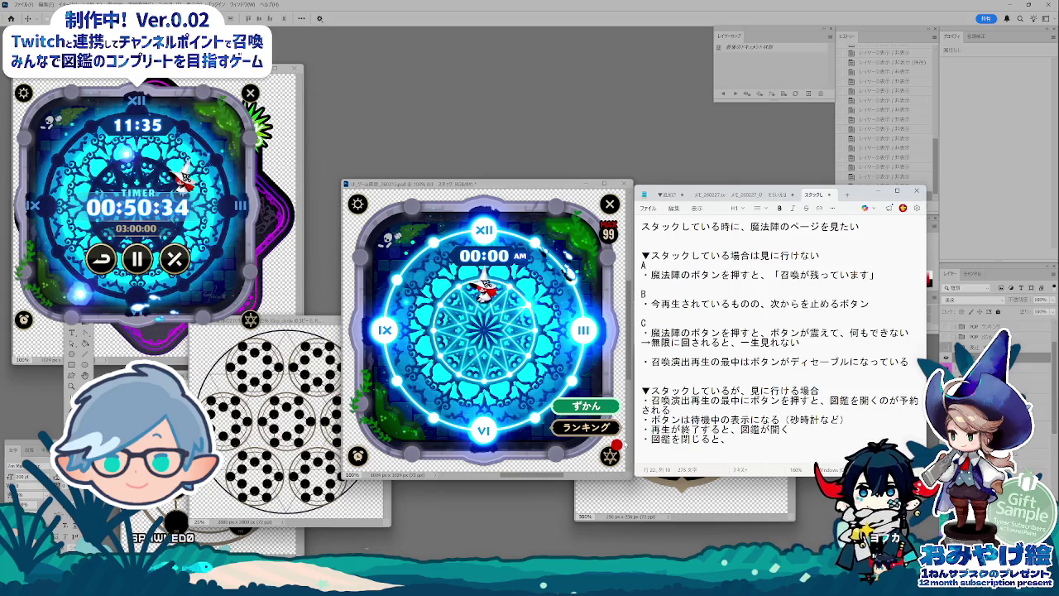
{"action": "type", "text": "再生"}
{"action": "key", "text": "Left"}
{"action": "type", "text": "t"}
{"action": "key", "text": "End"}
{"action": "type", "text": "が始まる"}
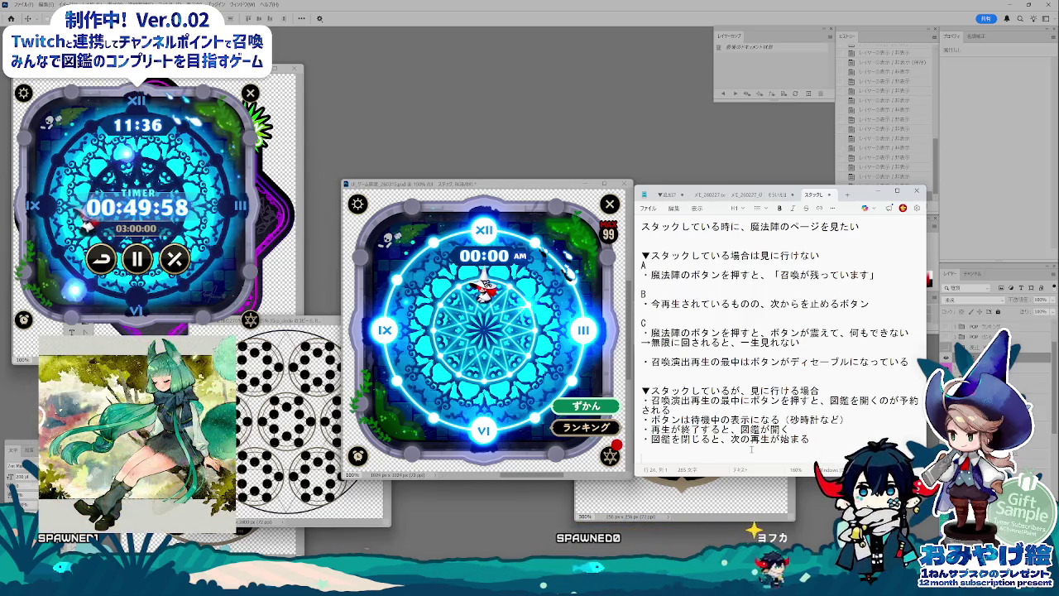
Step: Try copying E42's green memo into F42 in the spec sheet, undoing the paste that spilled into F43
{"action": "mouse_move", "coordinate": [751, 449]}
{"action": "left_mouse_down"}
{"action": "mouse_move", "coordinate": [644, 430]}
{"action": "mouse_move", "coordinate": [642, 390]}
{"action": "mouse_move", "coordinate": [827, 445]}
{"action": "left_mouse_up"}
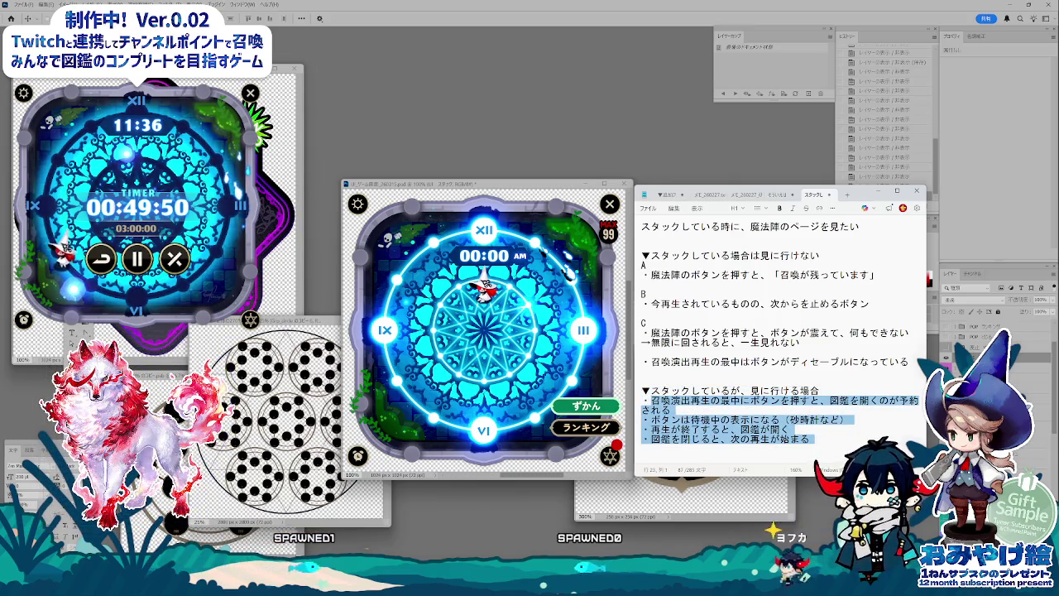
{"action": "left_click", "coordinate": [358, 534]}
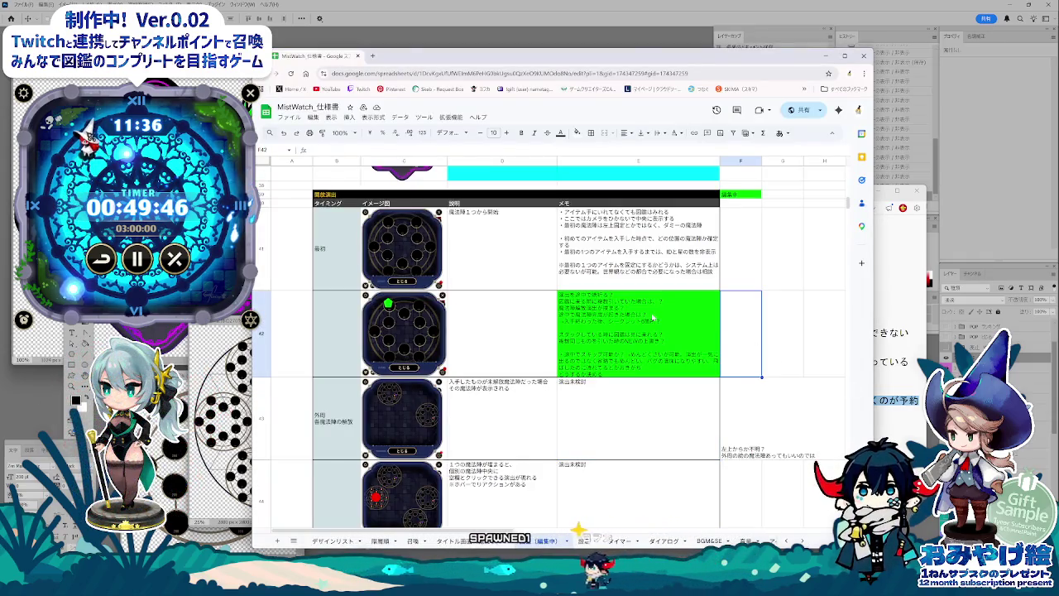
{"action": "left_click", "coordinate": [624, 303]}
{"action": "left_click_drag", "start_coordinate": [560, 294], "coordinate": [829, 433]}
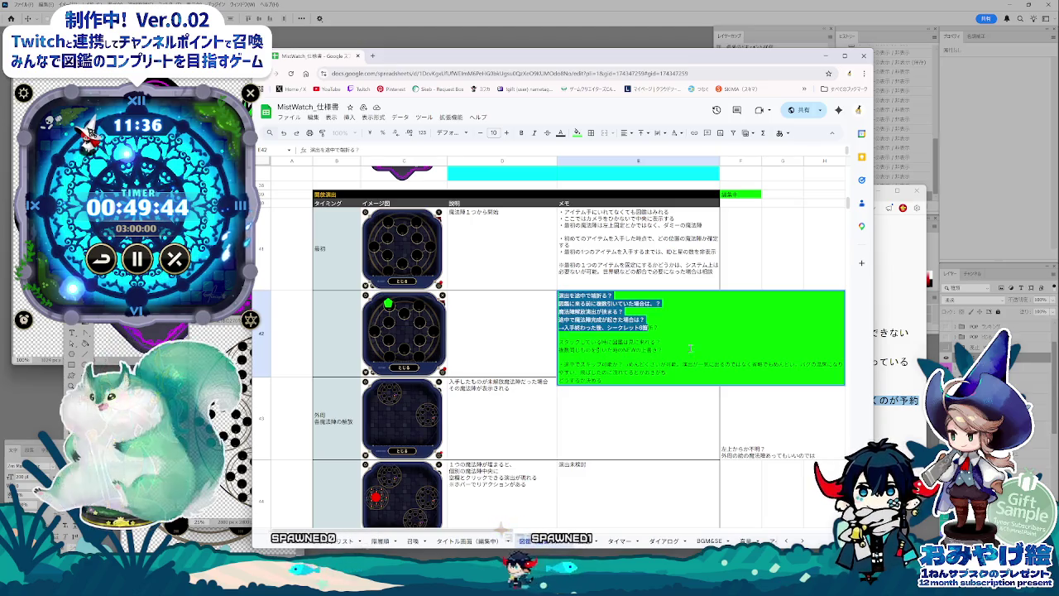
{"action": "key", "text": "ctrl+c"}
{"action": "key", "text": "Escape"}
{"action": "key", "text": "Right"}
{"action": "key", "text": "ctrl+v"}
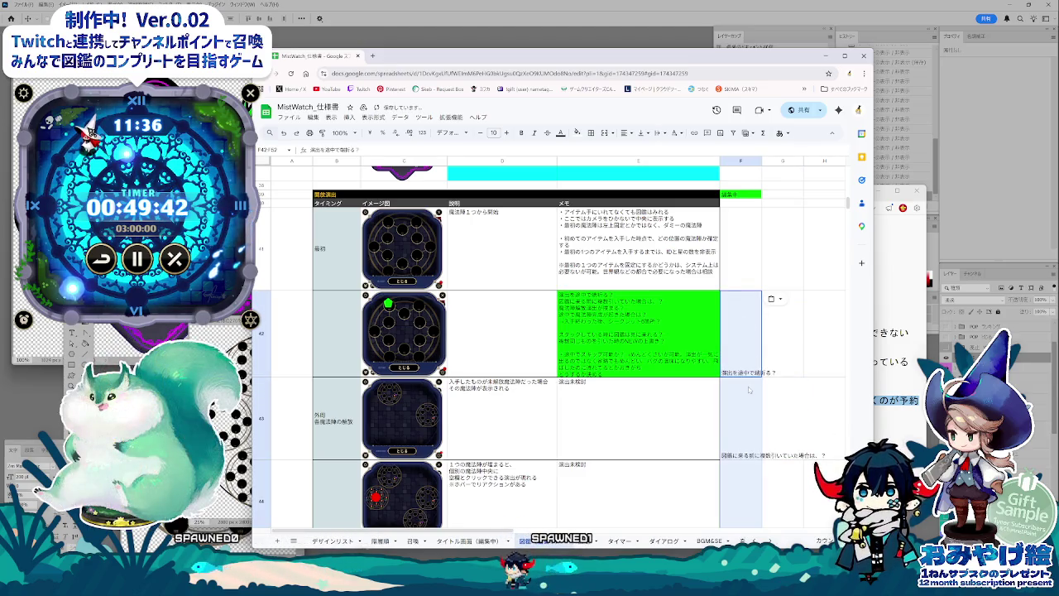
{"action": "key", "text": "ctrl+z"}
Step: Copy E42's full memo text and paste it inside cell F42 while editing, keeping it in one cell
{"action": "left_click", "coordinate": [602, 340]}
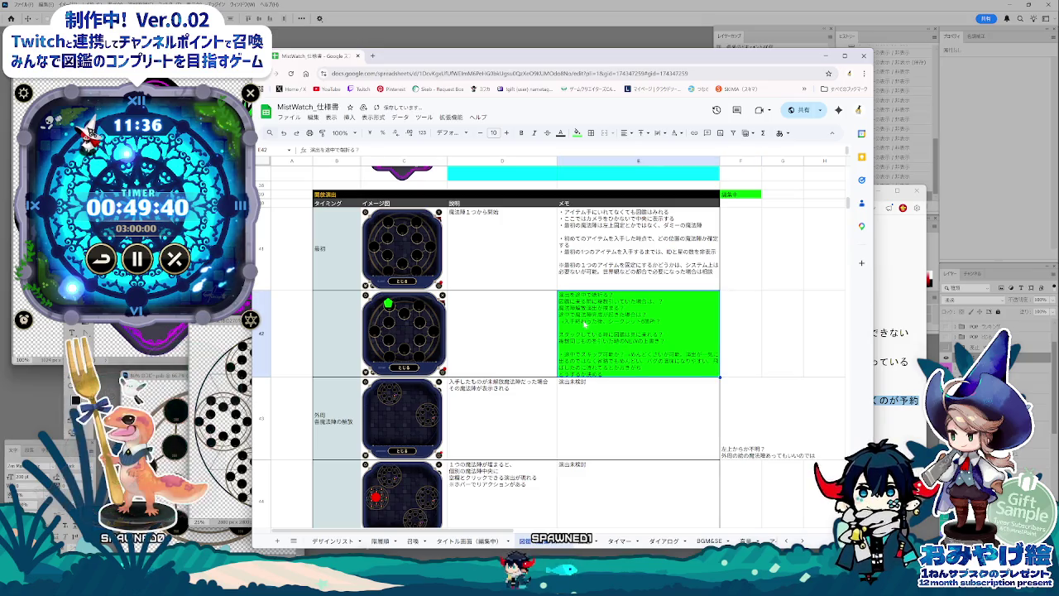
{"action": "double_click", "coordinate": [585, 325]}
{"action": "key", "text": "ctrl+a"}
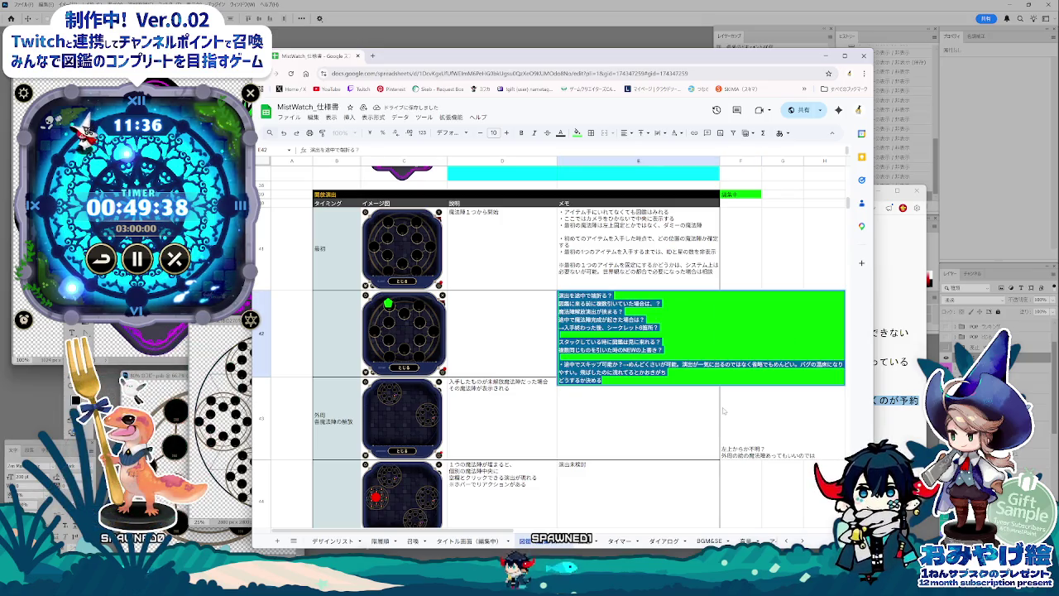
{"action": "key", "text": "ctrl+c"}
{"action": "key", "text": "Tab"}
{"action": "key", "text": "Return"}
{"action": "key", "text": "ctrl+v"}
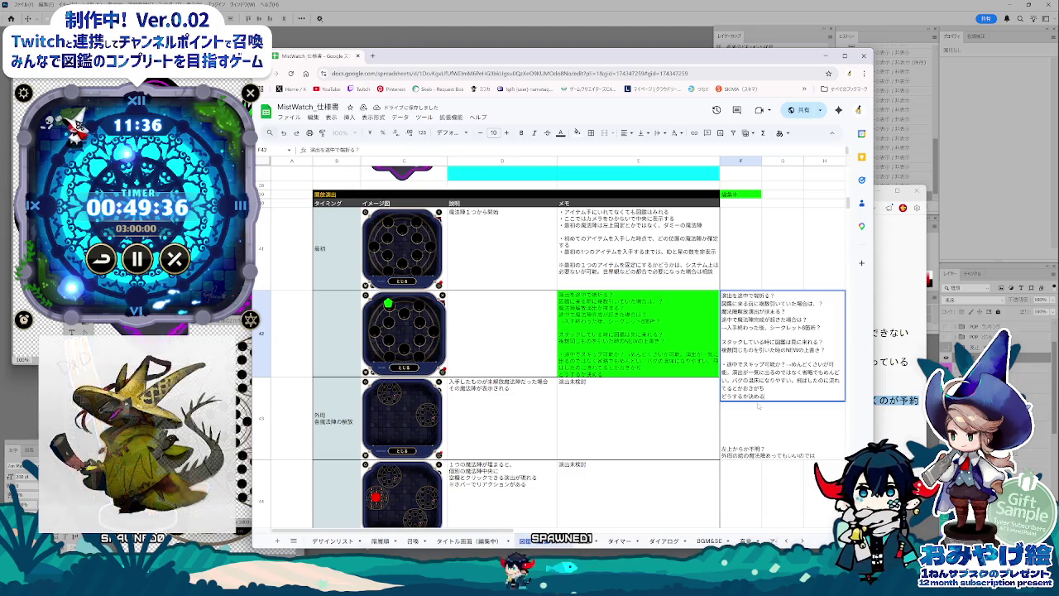
{"action": "left_click", "coordinate": [752, 411]}
{"action": "left_click", "coordinate": [591, 324]}
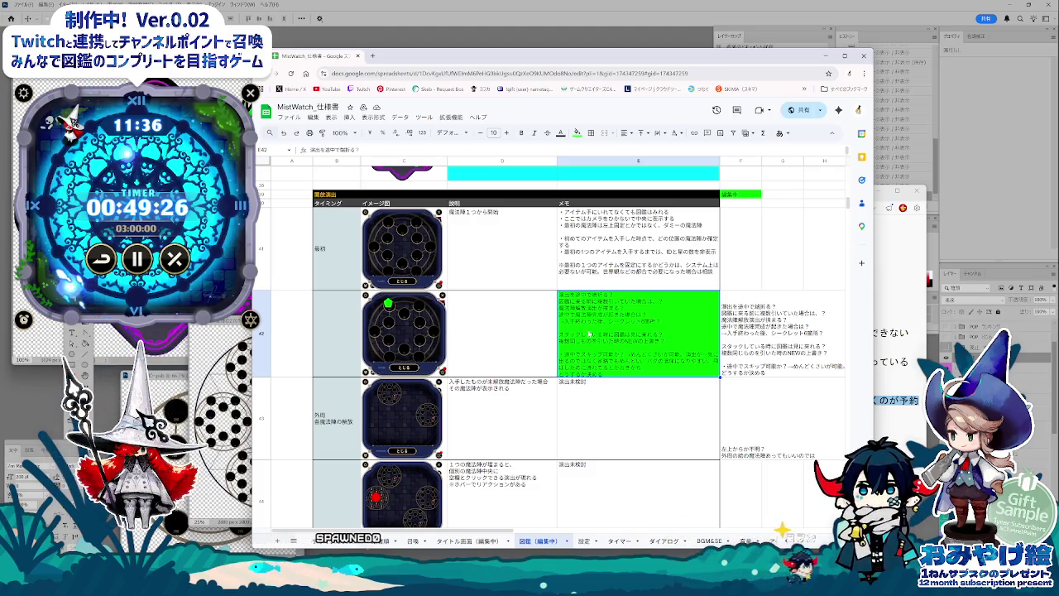
{"action": "left_click", "coordinate": [344, 339]}
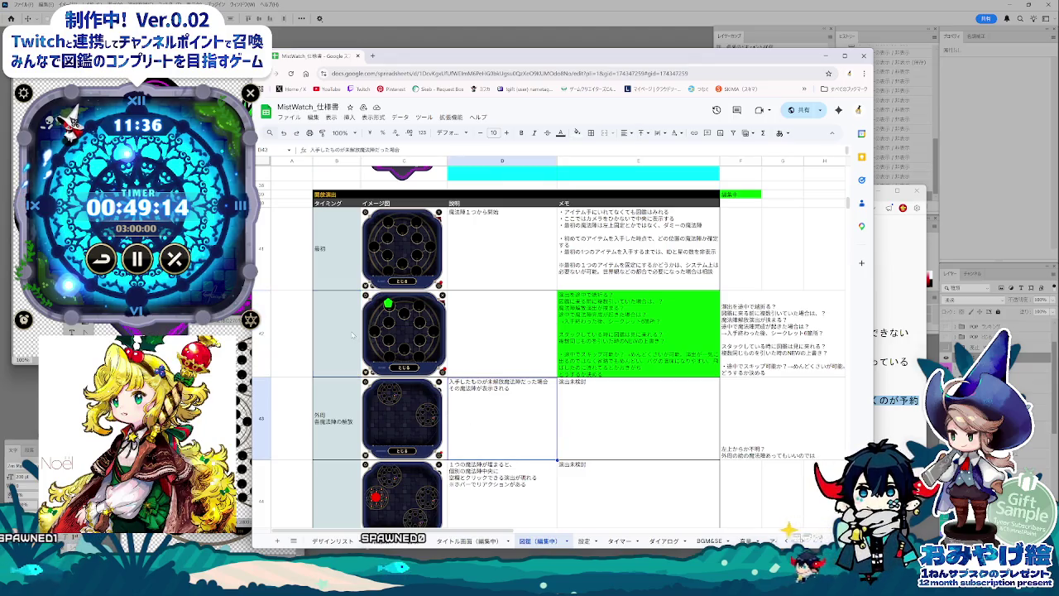
Step: Enter 1つ入手した状態 as the row-42 timing label in B42, then switch to Photoshop
{"action": "type", "text": "1つ"}
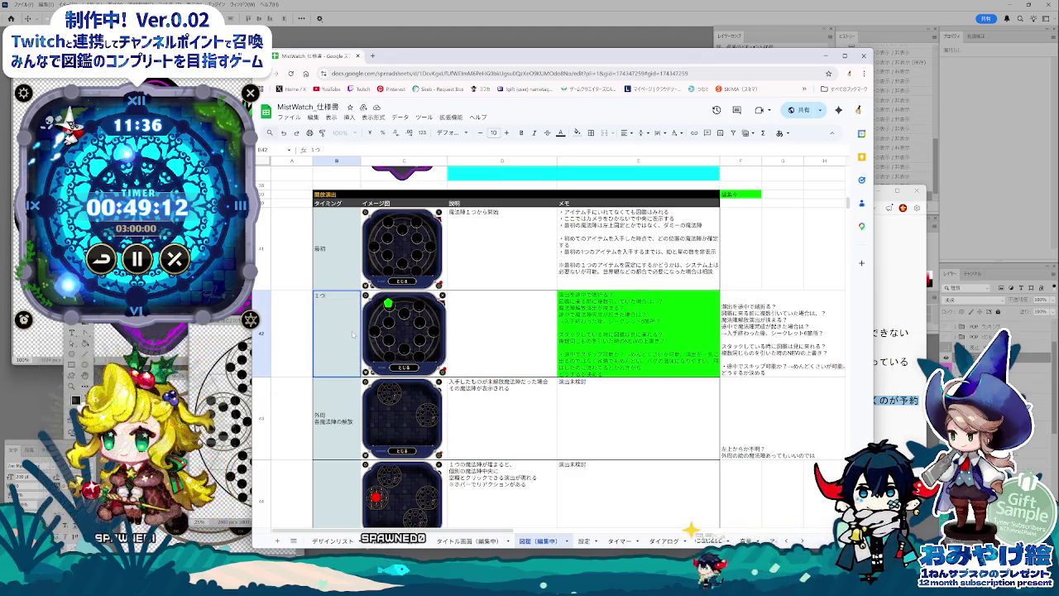
{"action": "type", "text": "にゅ"}
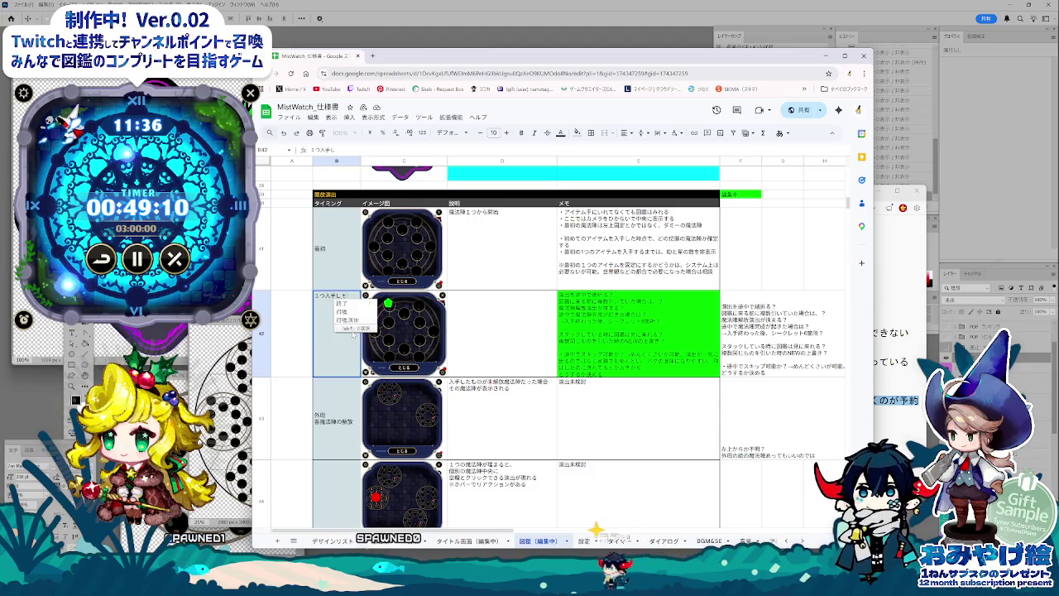
{"action": "type", "text": "したじょうたい"}
{"action": "key", "text": "space"}
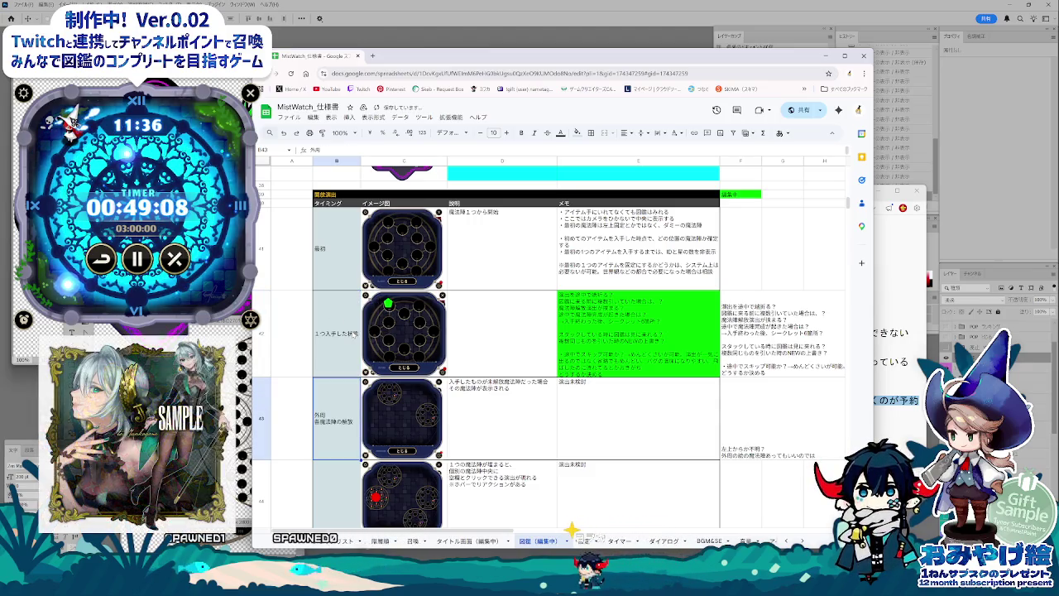
{"action": "left_click", "coordinate": [536, 417]}
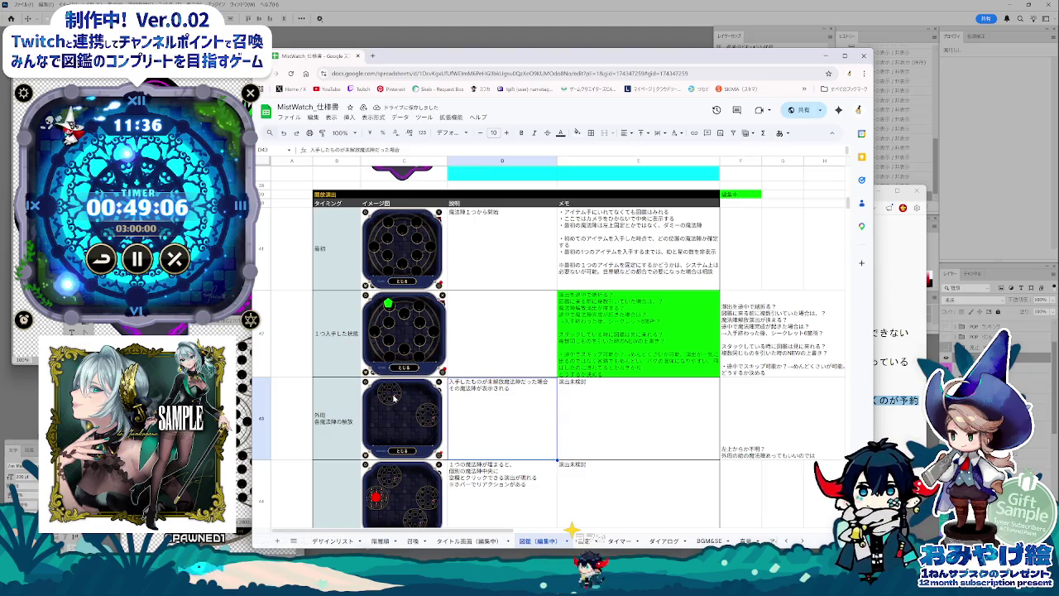
{"action": "left_click", "coordinate": [499, 342]}
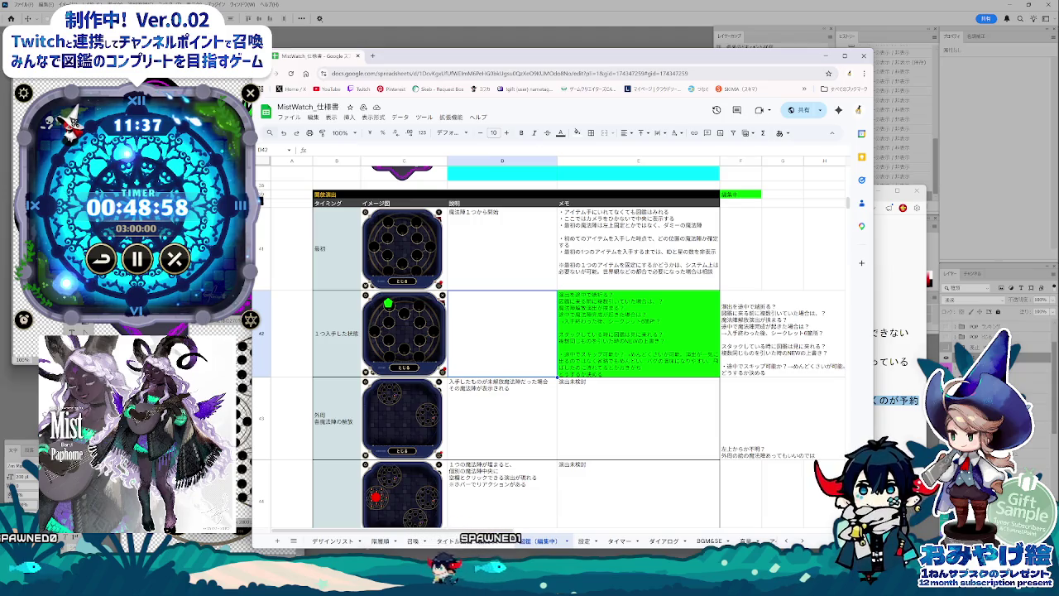
{"action": "key", "text": "alt+Tab"}
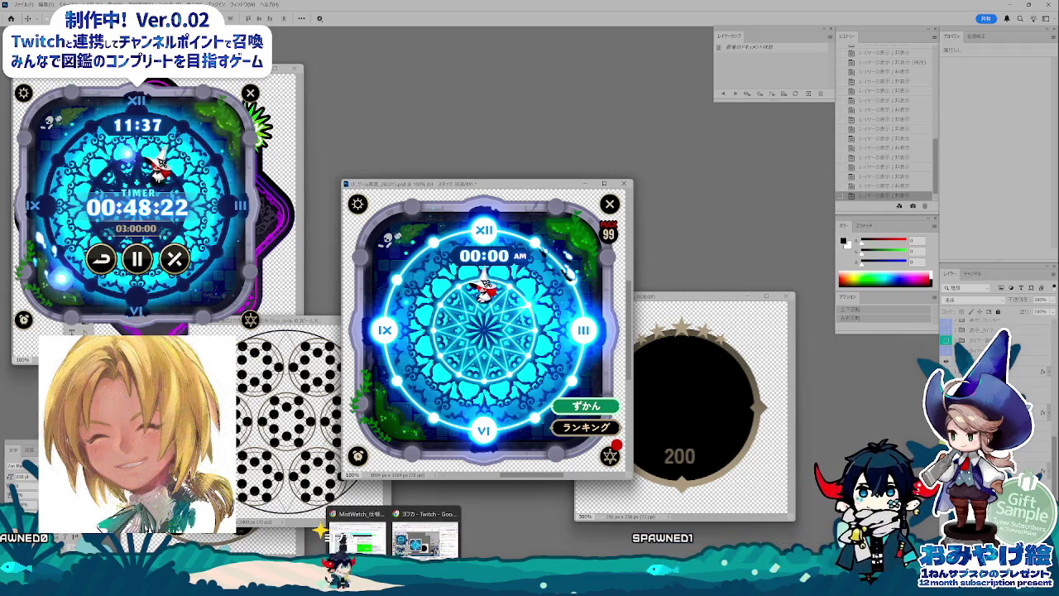
Step: Review the Notepad stacking notes, then show the apple item panel with Timer/Counter buttons in the mockup
{"action": "left_click", "coordinate": [358, 534]}
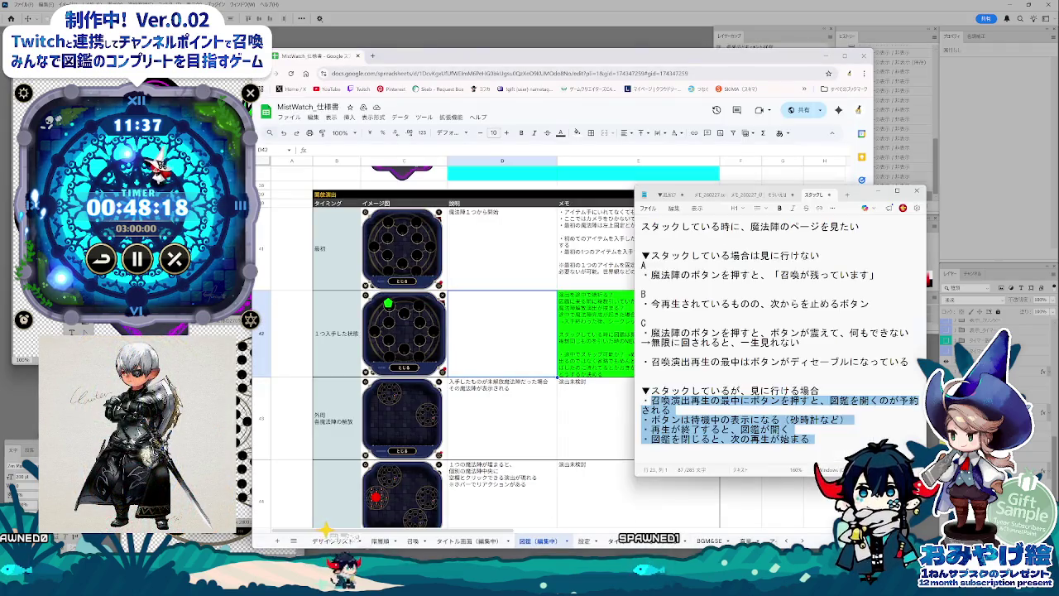
{"action": "left_click", "coordinate": [822, 445]}
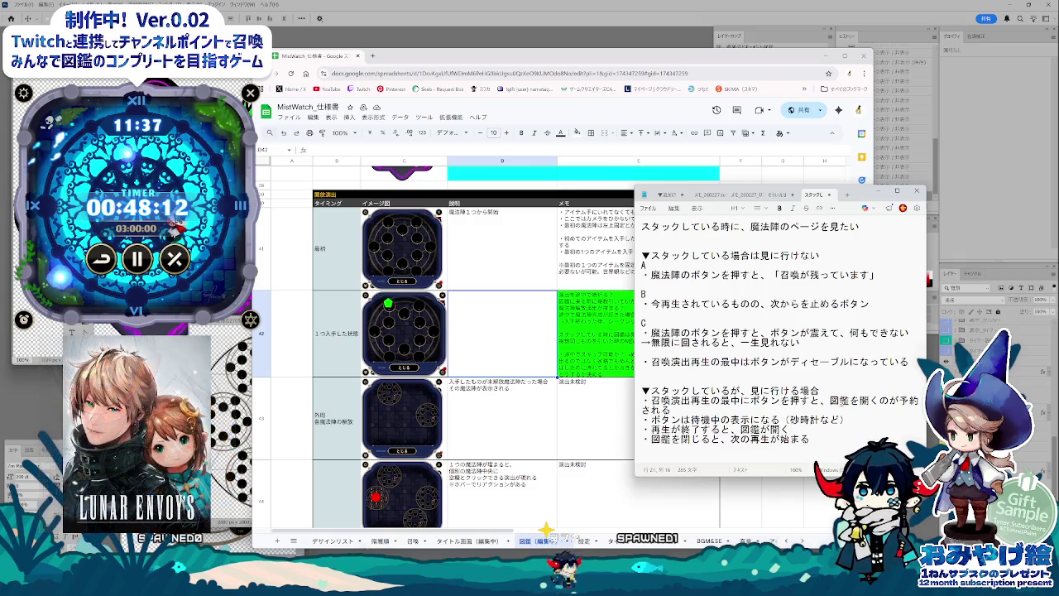
{"action": "left_click", "coordinate": [503, 556]}
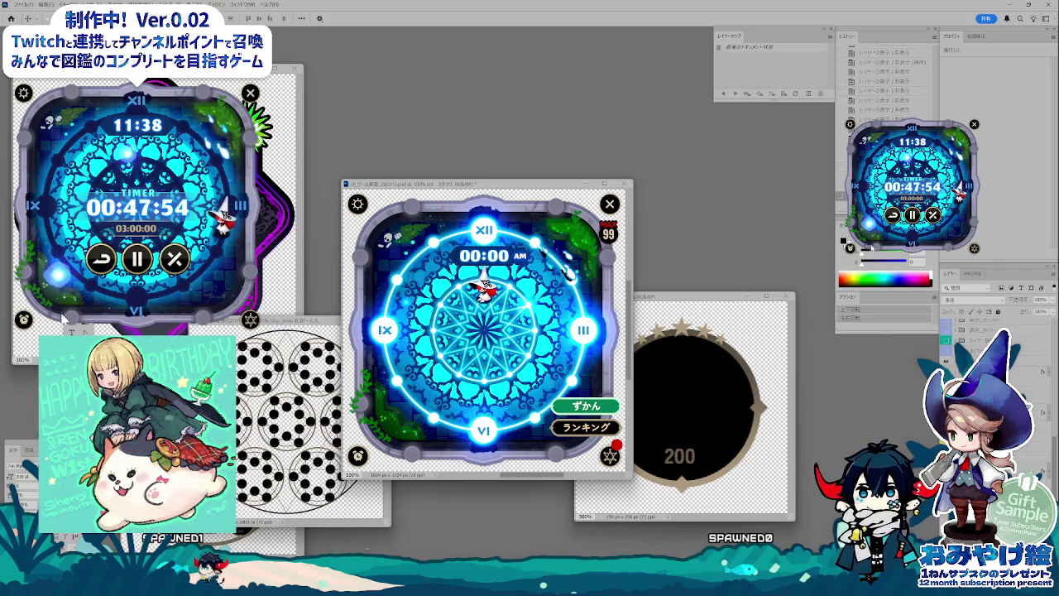
{"action": "left_click", "coordinate": [24, 319]}
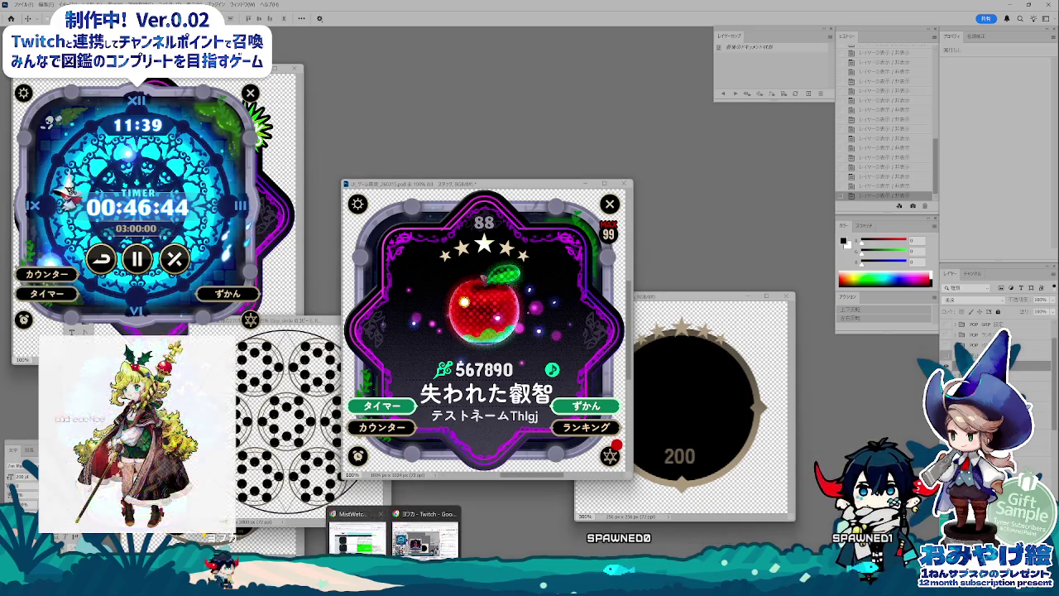
Step: Rearrange the spreadsheet and mockup windows, leaving the MistWatch spec spreadsheet in front
{"action": "left_click", "coordinate": [357, 534]}
{"action": "left_click_drag", "start_coordinate": [575, 56], "coordinate": [861, 97]}
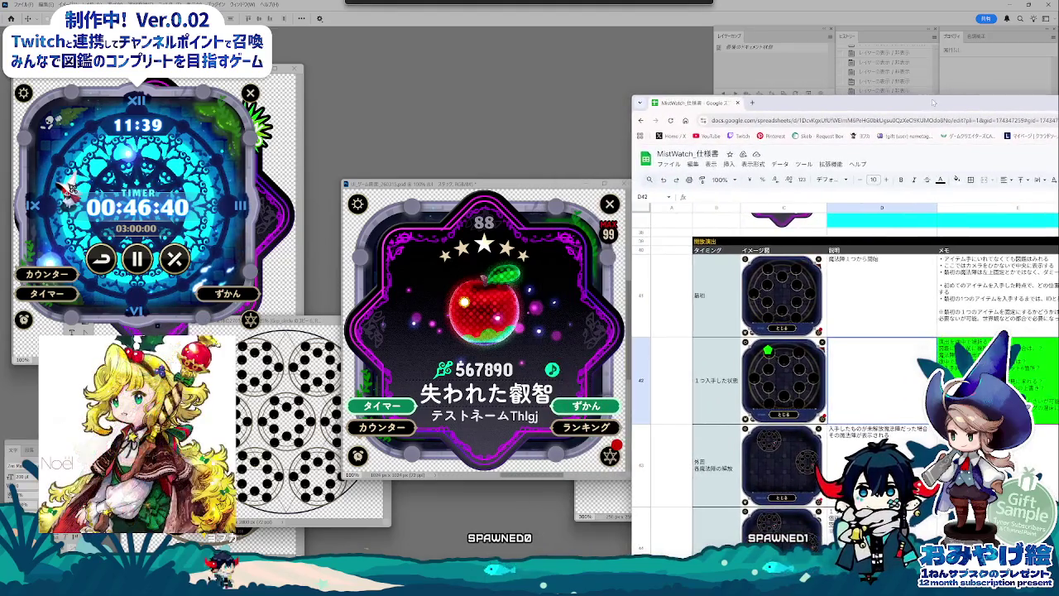
{"action": "left_click_drag", "start_coordinate": [861, 98], "coordinate": [905, 96]}
{"action": "left_click", "coordinate": [555, 207]}
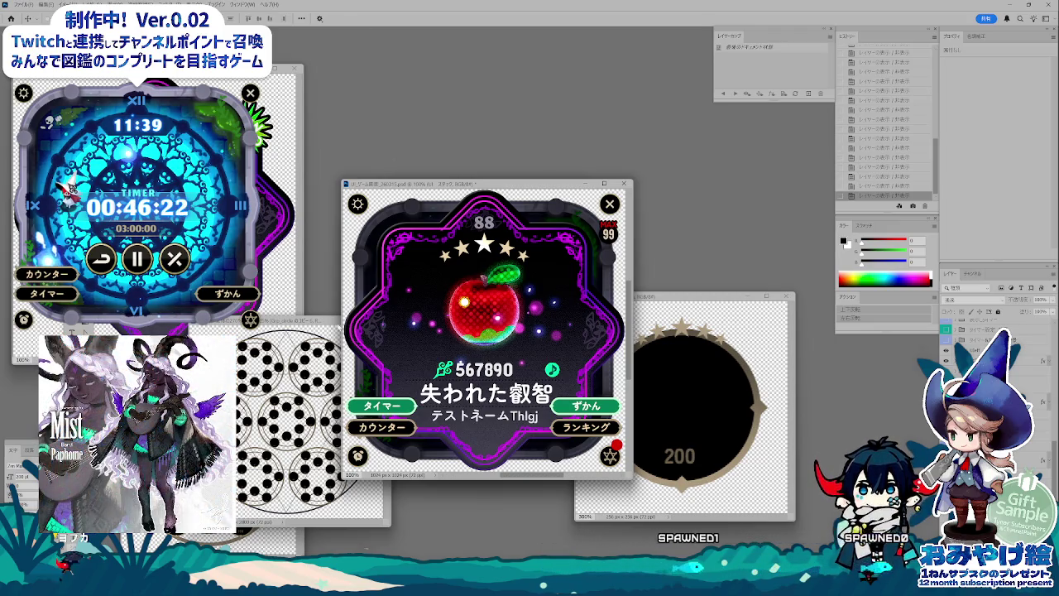
{"action": "key", "text": "alt+Tab"}
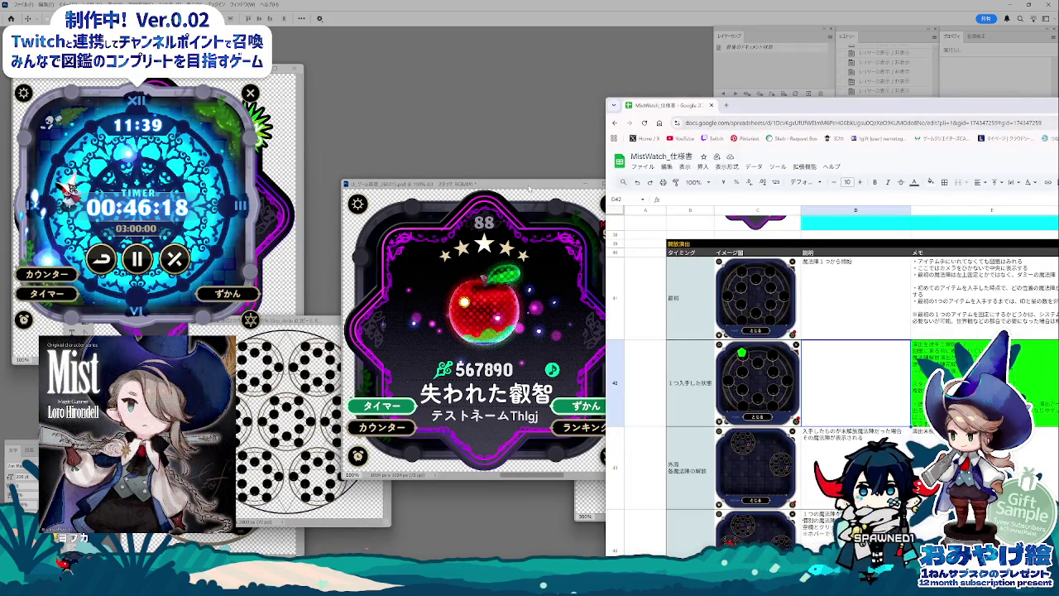
{"action": "left_click_drag", "start_coordinate": [529, 188], "coordinate": [431, 169]}
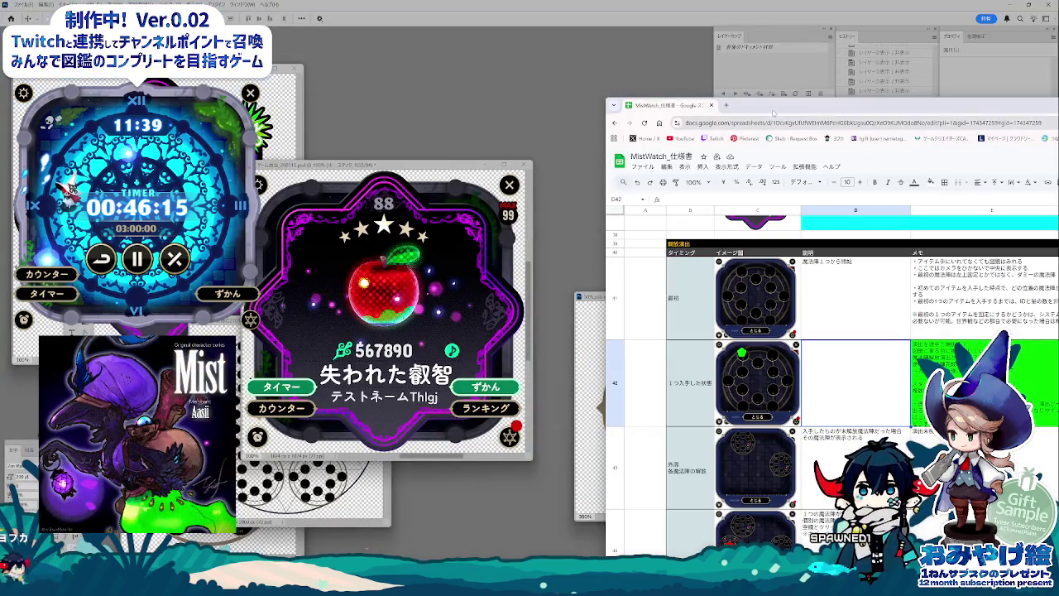
{"action": "left_click", "coordinate": [358, 534]}
{"action": "mouse_move", "coordinate": [612, 53]}
{"action": "left_mouse_down"}
{"action": "mouse_move", "coordinate": [636, 65]}
{"action": "mouse_move", "coordinate": [593, 87]}
{"action": "left_mouse_up"}
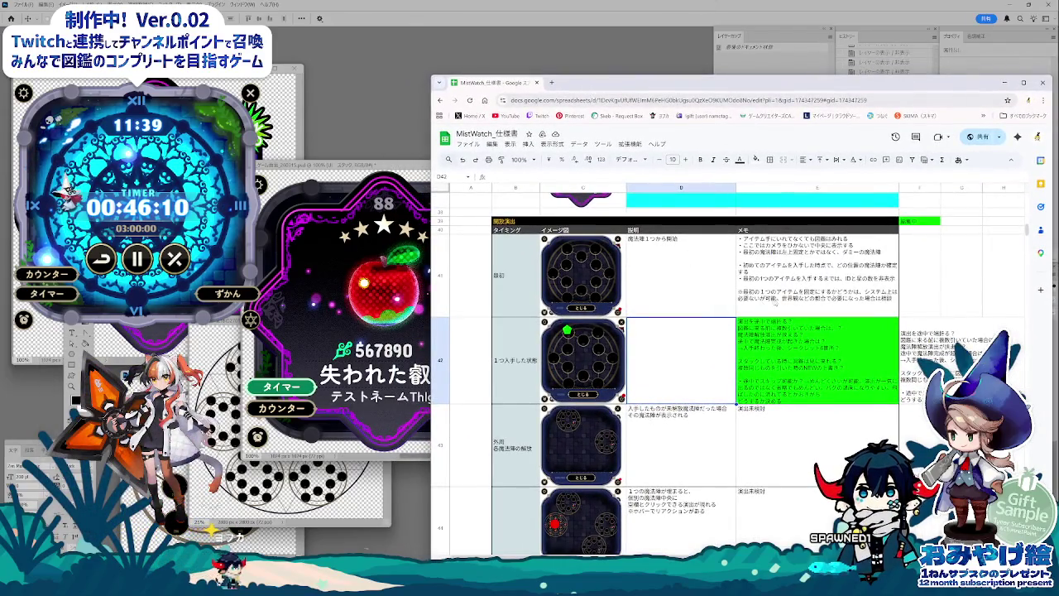
{"action": "left_click", "coordinate": [774, 304]}
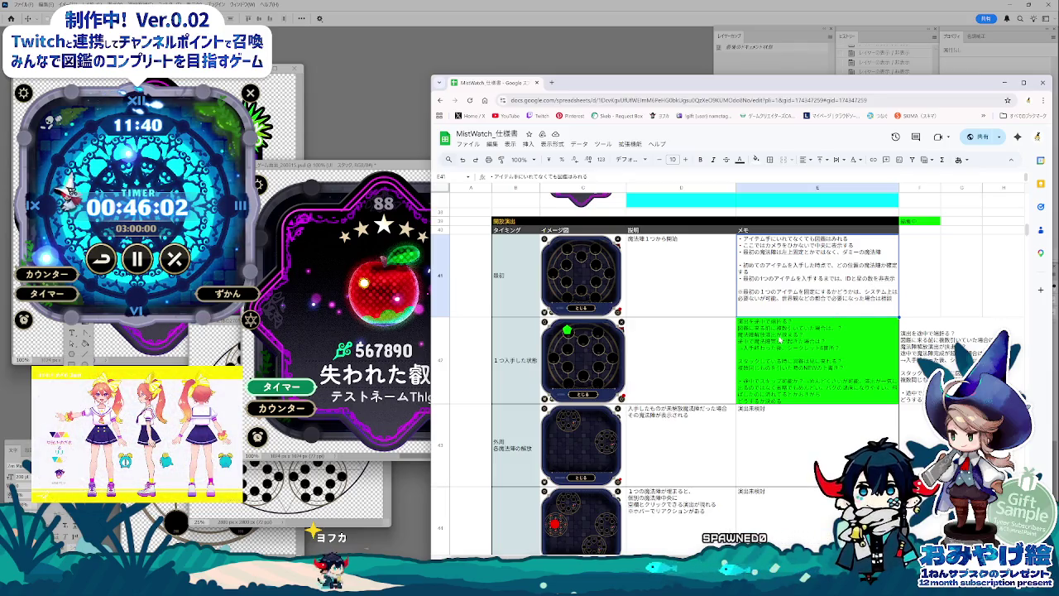
{"action": "scroll", "coordinate": [770, 364], "scroll_direction": "down", "scroll_amount": 1}
{"action": "scroll", "coordinate": [762, 381], "scroll_direction": "down", "scroll_amount": 1}
{"action": "scroll", "coordinate": [751, 397], "scroll_direction": "down", "scroll_amount": 1}
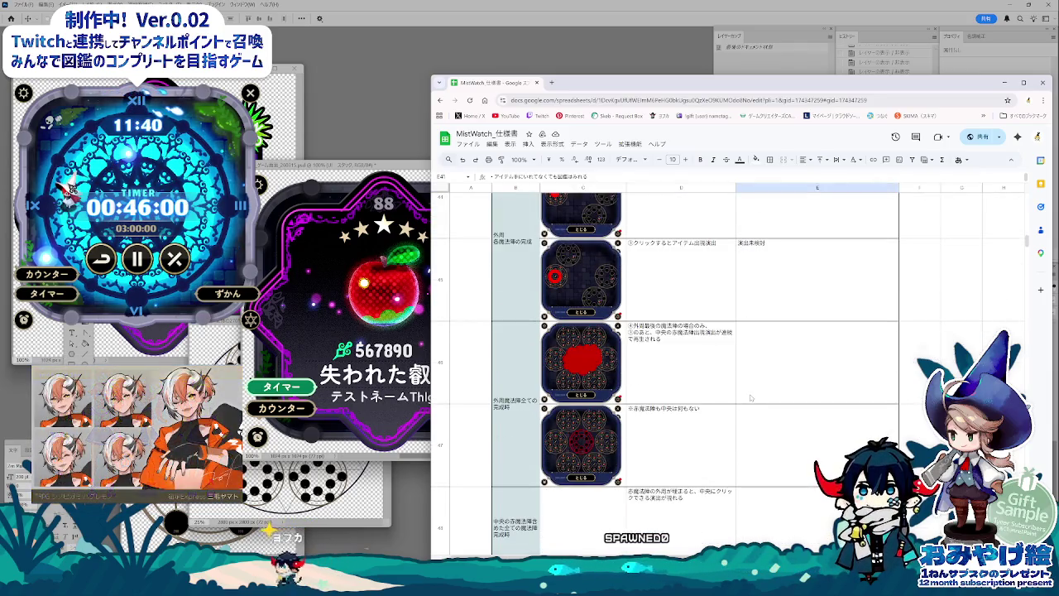
{"action": "scroll", "coordinate": [752, 397], "scroll_direction": "down", "scroll_amount": 1}
{"action": "scroll", "coordinate": [752, 400], "scroll_direction": "up", "scroll_amount": 2}
{"action": "scroll", "coordinate": [752, 400], "scroll_direction": "up", "scroll_amount": 3}
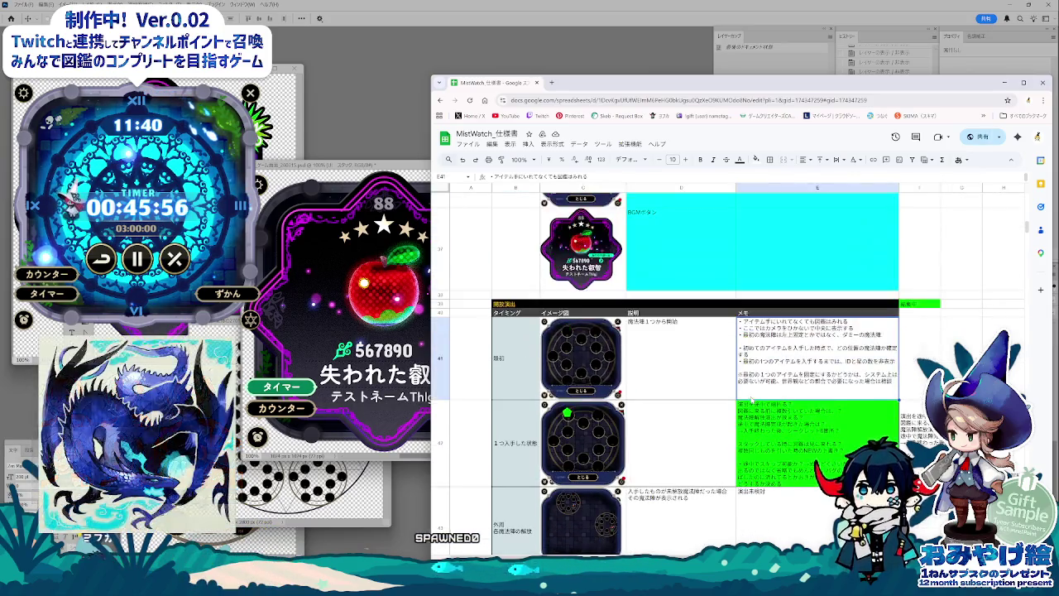
{"action": "scroll", "coordinate": [752, 400], "scroll_direction": "up", "scroll_amount": 3}
{"action": "scroll", "coordinate": [752, 400], "scroll_direction": "up", "scroll_amount": 3}
{"action": "scroll", "coordinate": [751, 399], "scroll_direction": "up", "scroll_amount": 3}
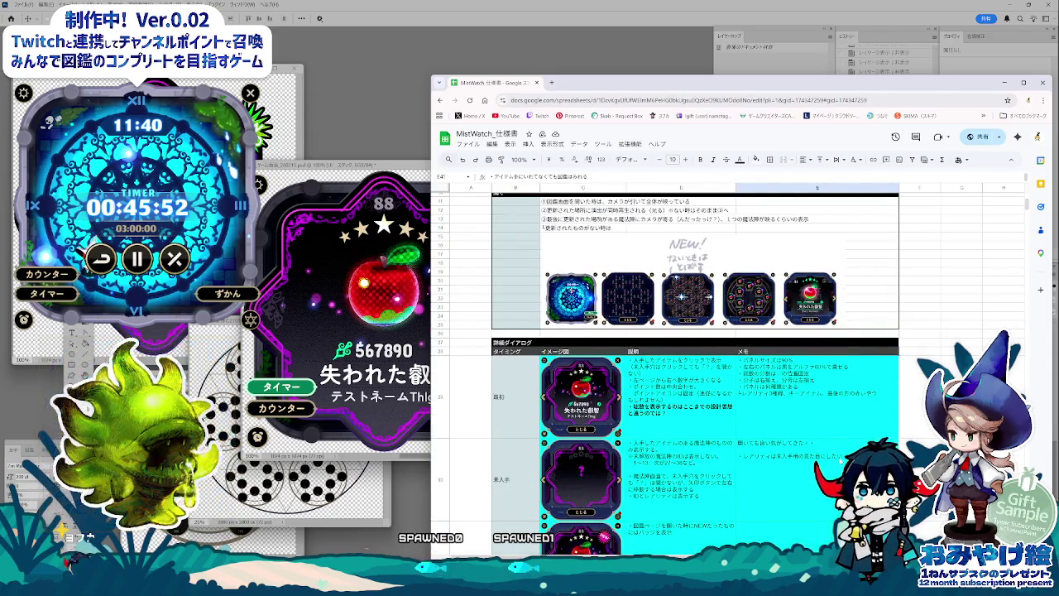
{"action": "scroll", "coordinate": [805, 448], "scroll_direction": "down", "scroll_amount": 2}
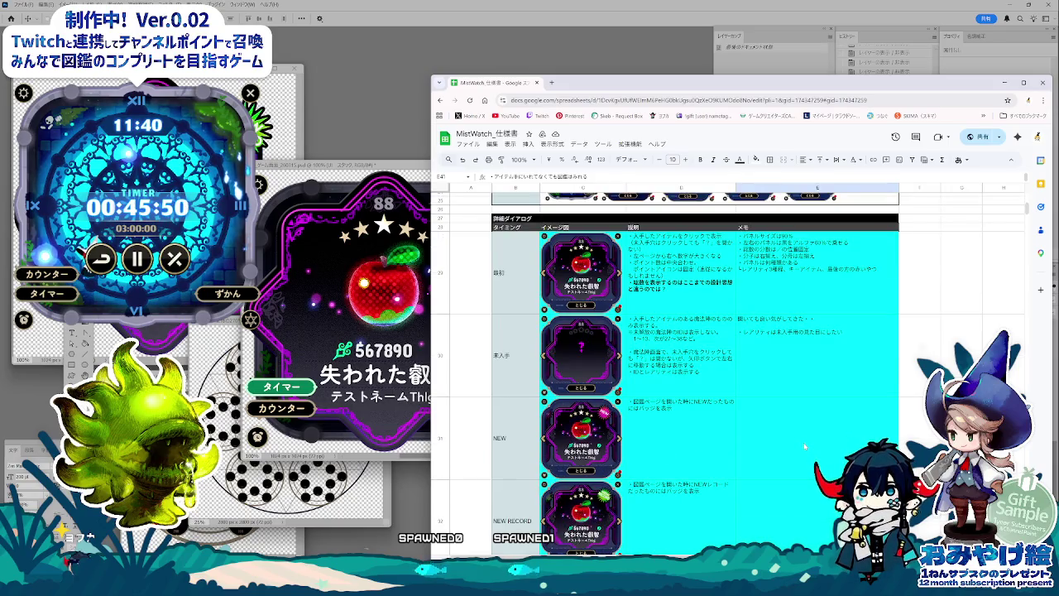
{"action": "scroll", "coordinate": [805, 448], "scroll_direction": "up", "scroll_amount": 1}
{"action": "scroll", "coordinate": [805, 447], "scroll_direction": "down", "scroll_amount": 2}
{"action": "scroll", "coordinate": [805, 448], "scroll_direction": "down", "scroll_amount": 2}
{"action": "scroll", "coordinate": [805, 447], "scroll_direction": "down", "scroll_amount": 2}
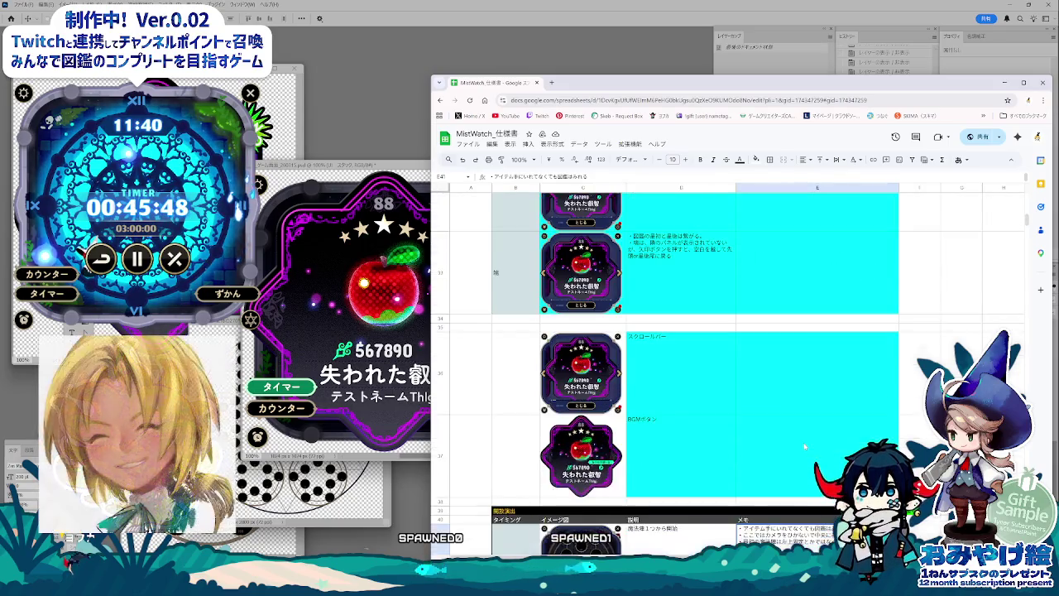
{"action": "scroll", "coordinate": [805, 448], "scroll_direction": "down", "scroll_amount": 2}
{"action": "scroll", "coordinate": [804, 445], "scroll_direction": "down", "scroll_amount": 2}
{"action": "scroll", "coordinate": [804, 446], "scroll_direction": "down", "scroll_amount": 2}
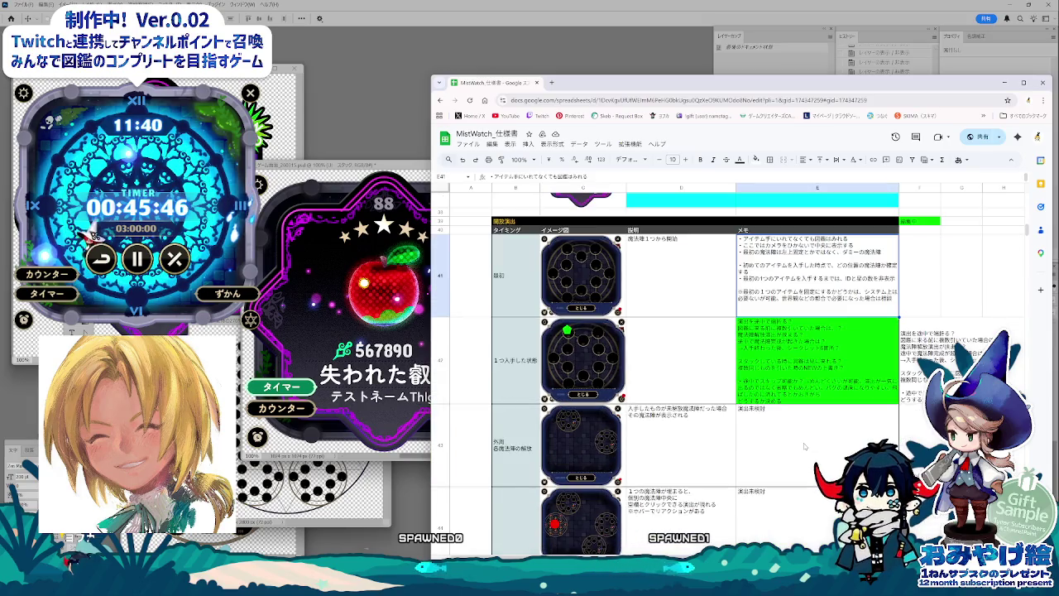
{"action": "scroll", "coordinate": [804, 443], "scroll_direction": "down", "scroll_amount": 2}
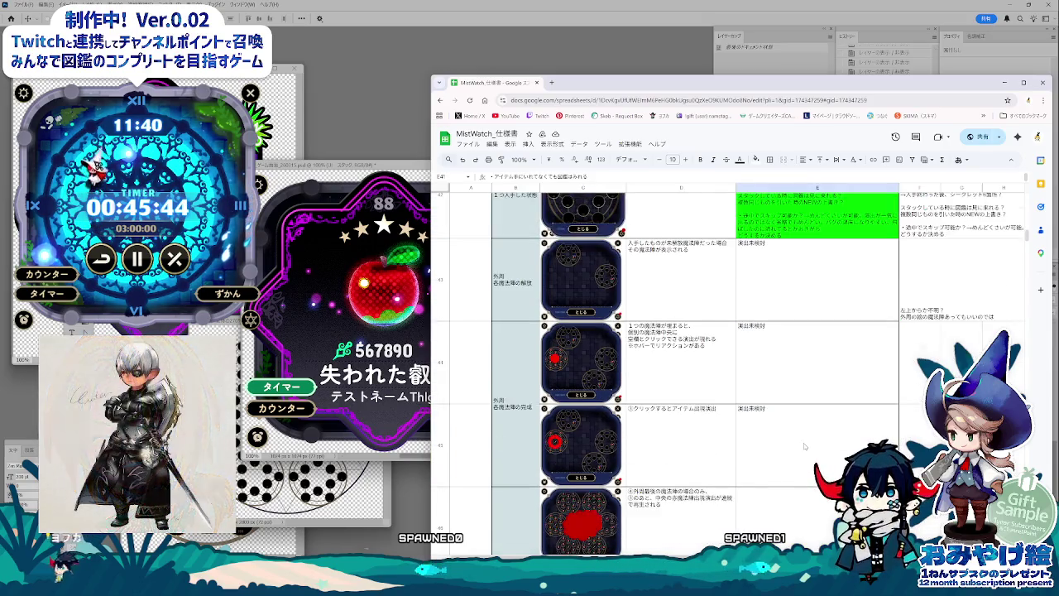
{"action": "scroll", "coordinate": [804, 443], "scroll_direction": "down", "scroll_amount": 2}
{"action": "scroll", "coordinate": [803, 443], "scroll_direction": "down", "scroll_amount": 2}
{"action": "scroll", "coordinate": [804, 443], "scroll_direction": "up", "scroll_amount": 1}
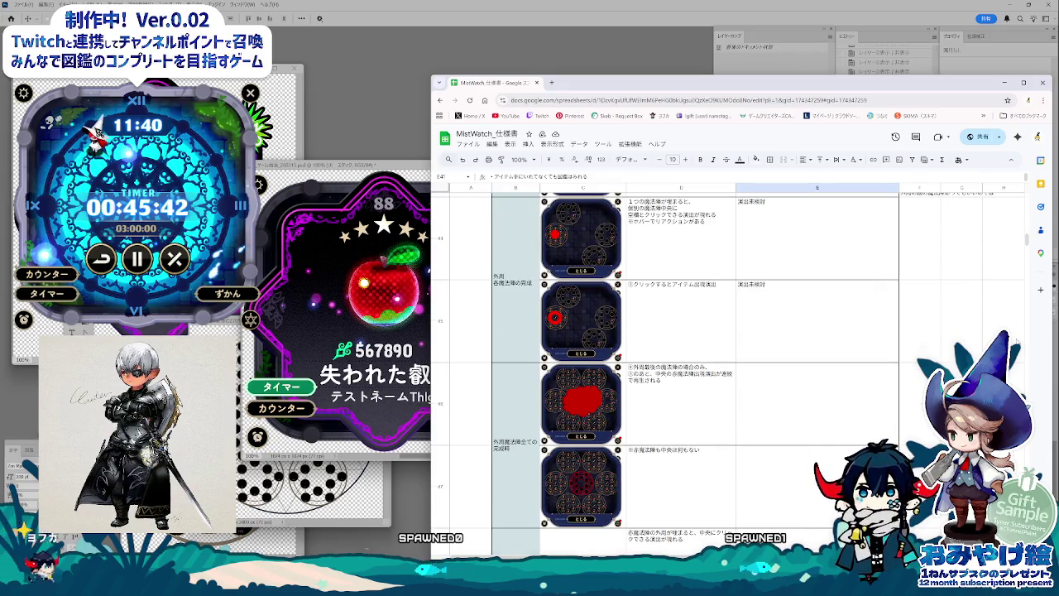
{"action": "scroll", "coordinate": [983, 303], "scroll_direction": "up", "scroll_amount": 2}
{"action": "left_click_drag", "start_coordinate": [1027, 234], "coordinate": [1028, 195]}
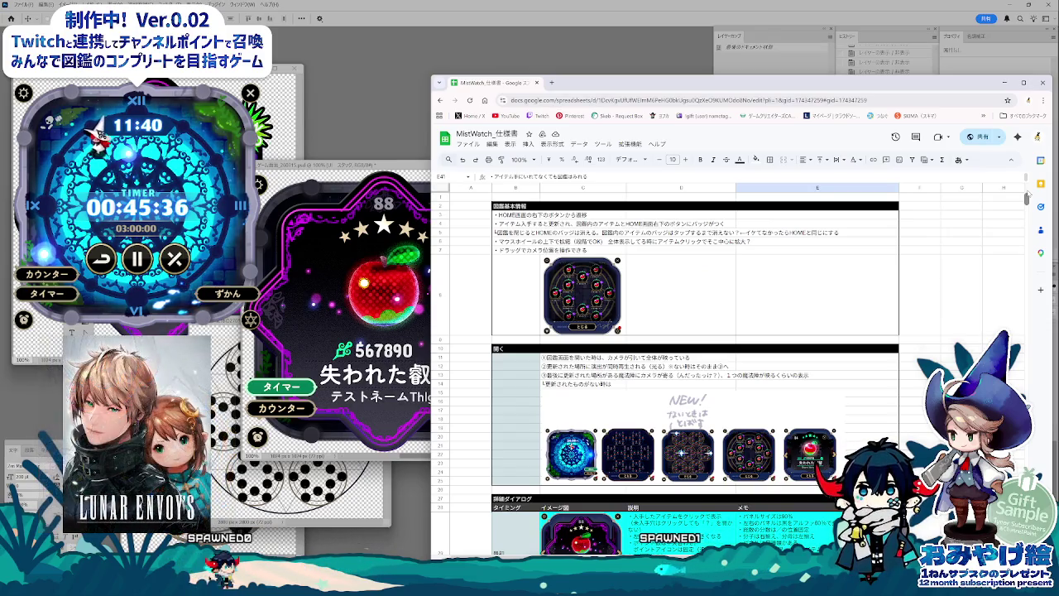
Step: Insert a blank row above row 3, enlarge it, and move the mockup image into it
{"action": "left_click", "coordinate": [542, 214]}
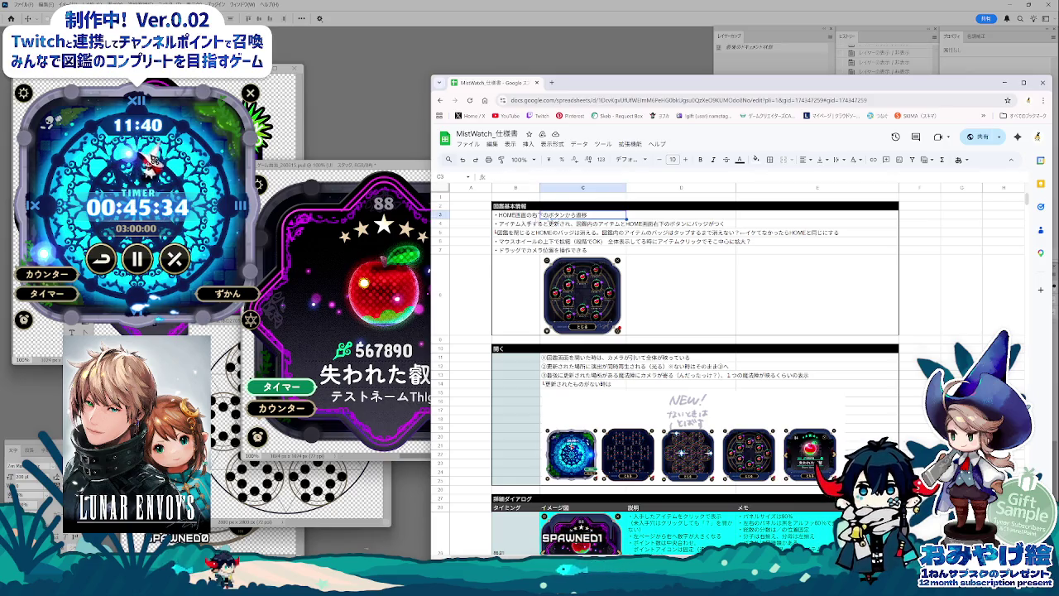
{"action": "left_click", "coordinate": [538, 216]}
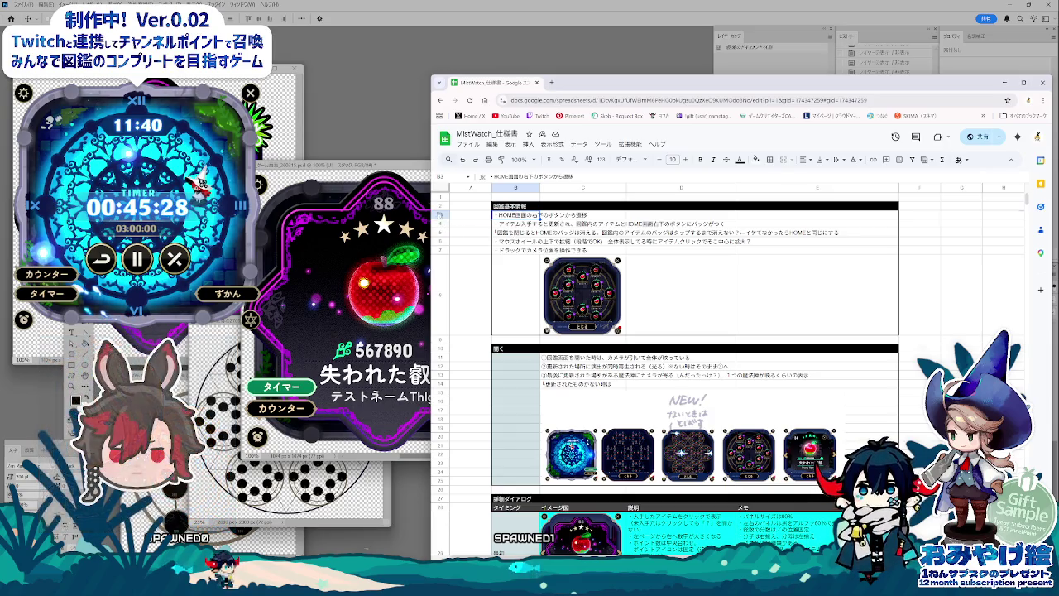
{"action": "right_click", "coordinate": [442, 217]}
{"action": "left_click", "coordinate": [461, 285]}
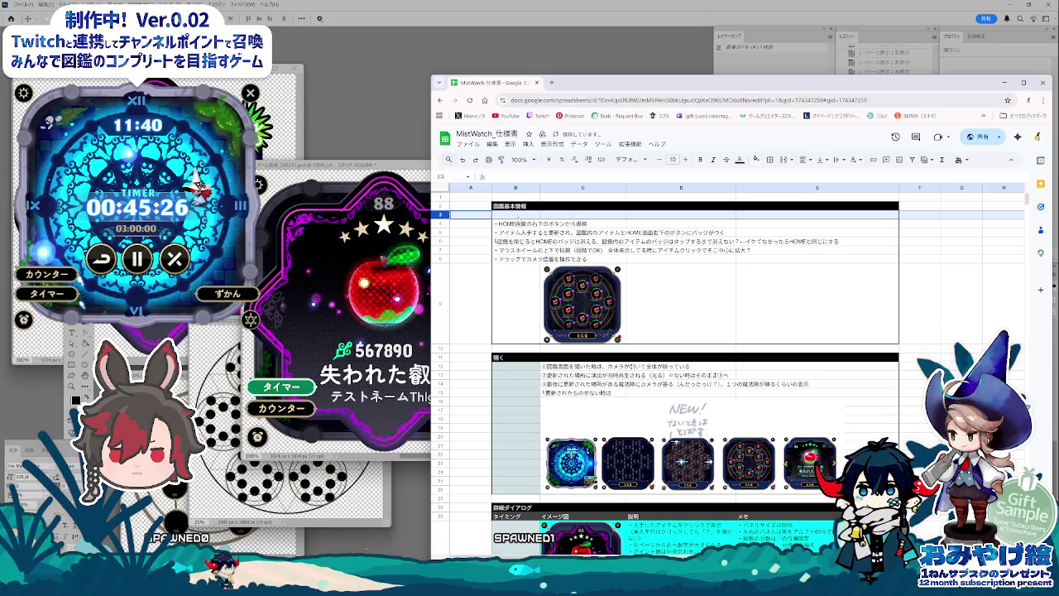
{"action": "left_click", "coordinate": [517, 215]}
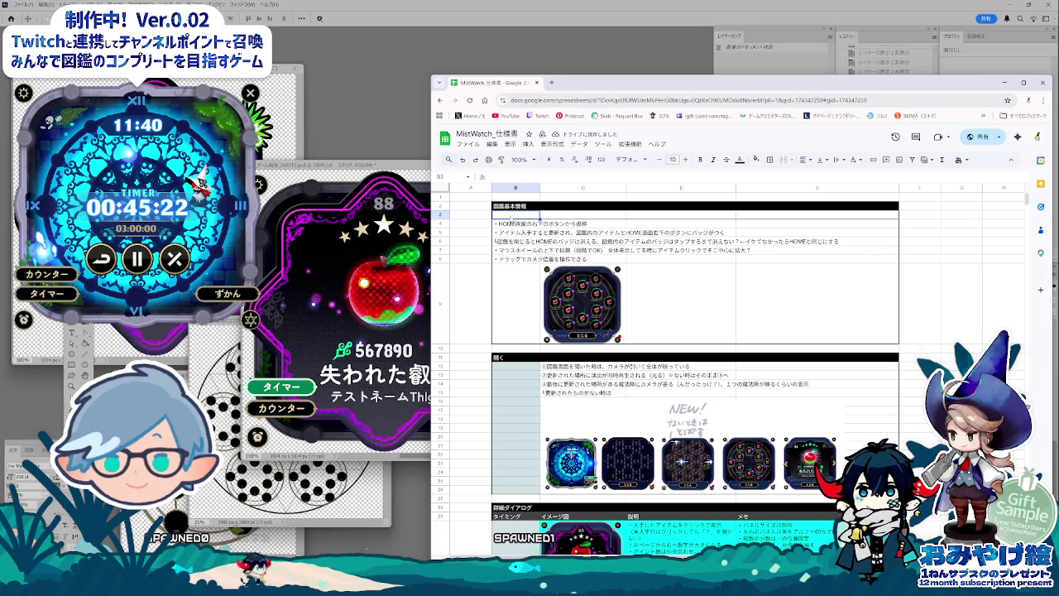
{"action": "left_click", "coordinate": [441, 216]}
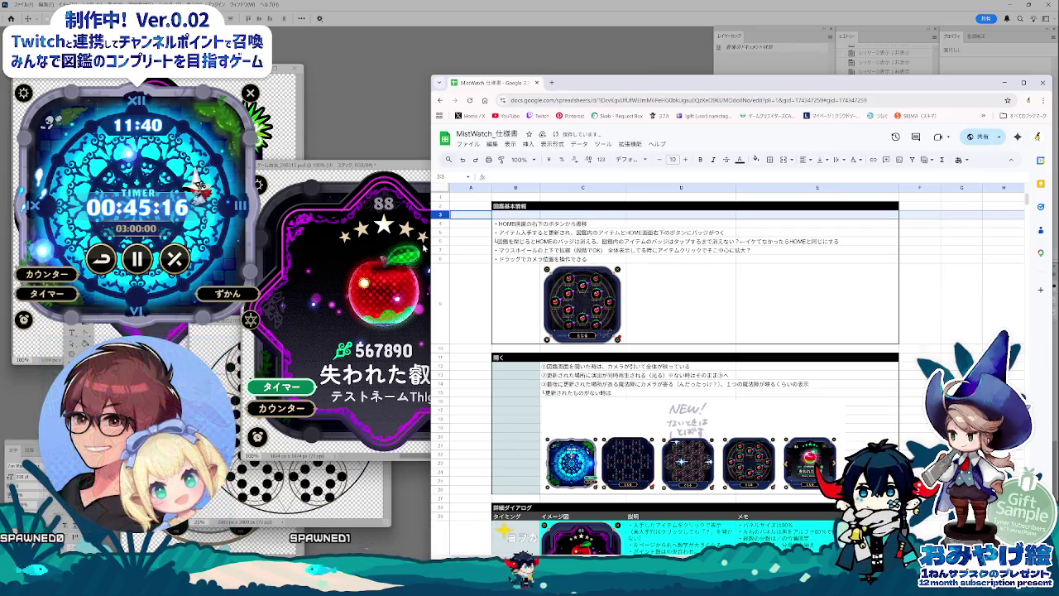
{"action": "left_click_drag", "start_coordinate": [441, 219], "coordinate": [441, 278]}
{"action": "left_click", "coordinate": [576, 365]}
{"action": "left_click_drag", "start_coordinate": [575, 365], "coordinate": [587, 252]}
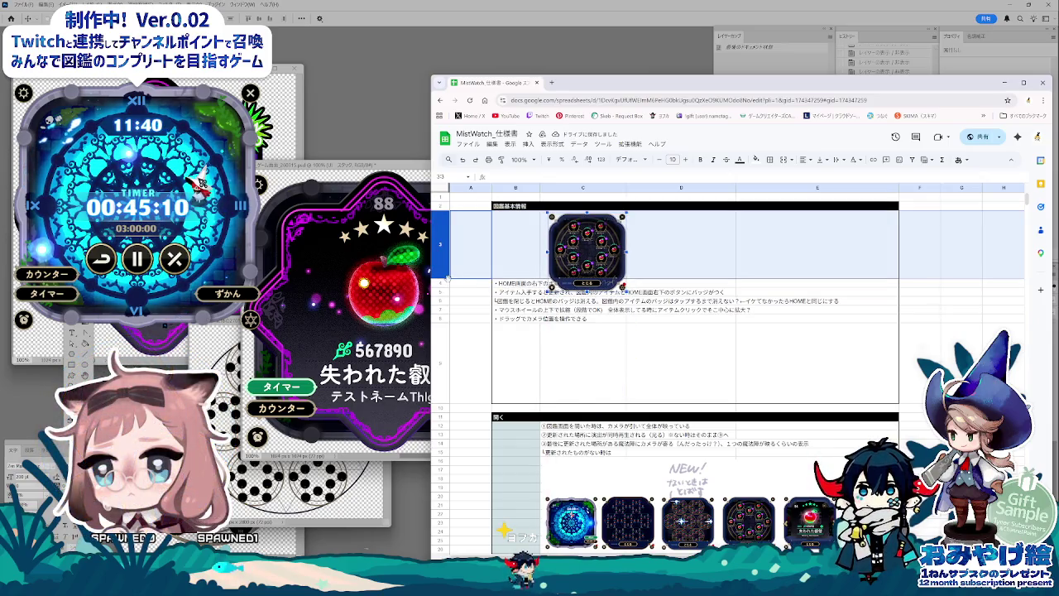
Step: Move the image row beneath the header note row and resize it to 120 pixels
{"action": "left_click_drag", "start_coordinate": [441, 244], "coordinate": [441, 291]}
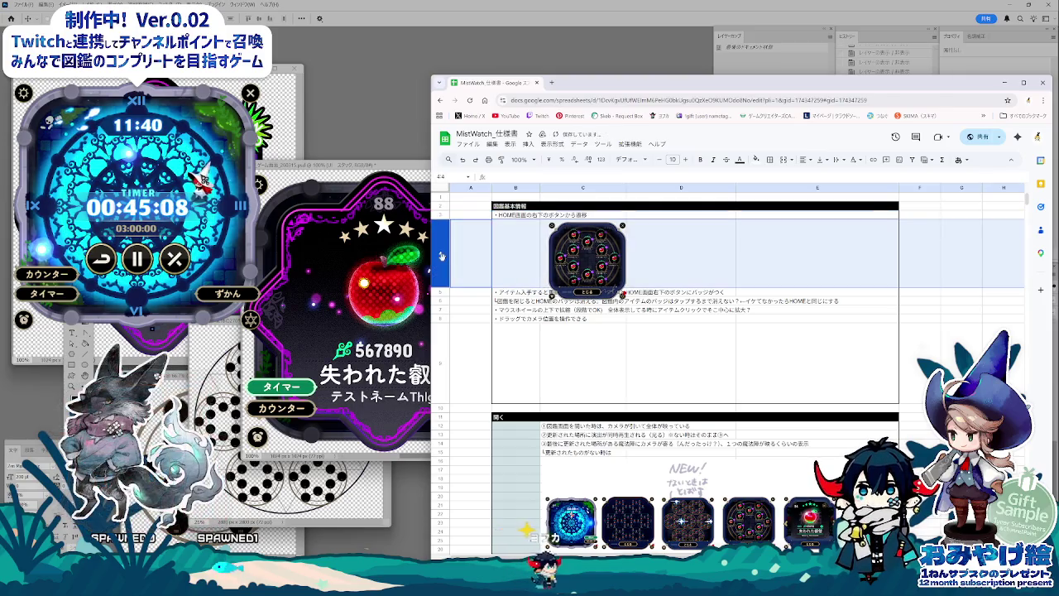
{"action": "right_click", "coordinate": [442, 261]}
{"action": "left_click", "coordinate": [488, 394]}
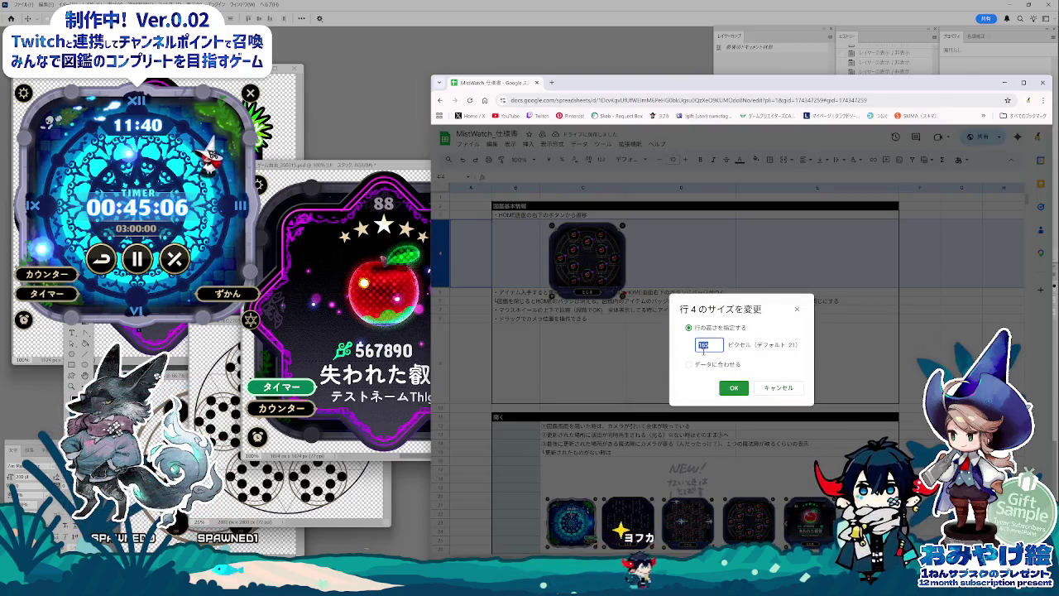
{"action": "type", "text": "120"}
{"action": "key", "text": "Return"}
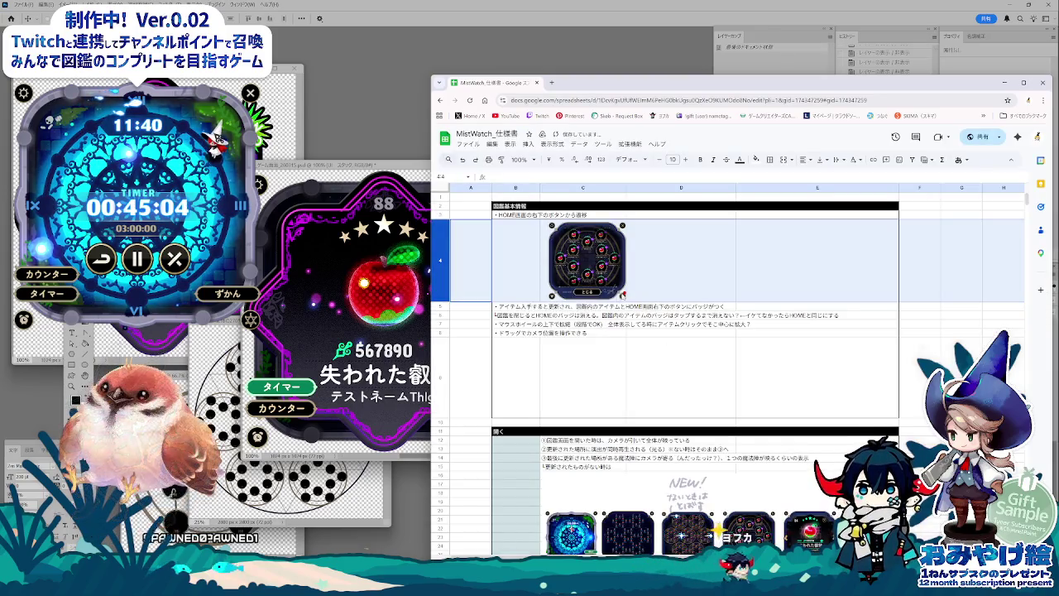
{"action": "left_click", "coordinate": [620, 364]}
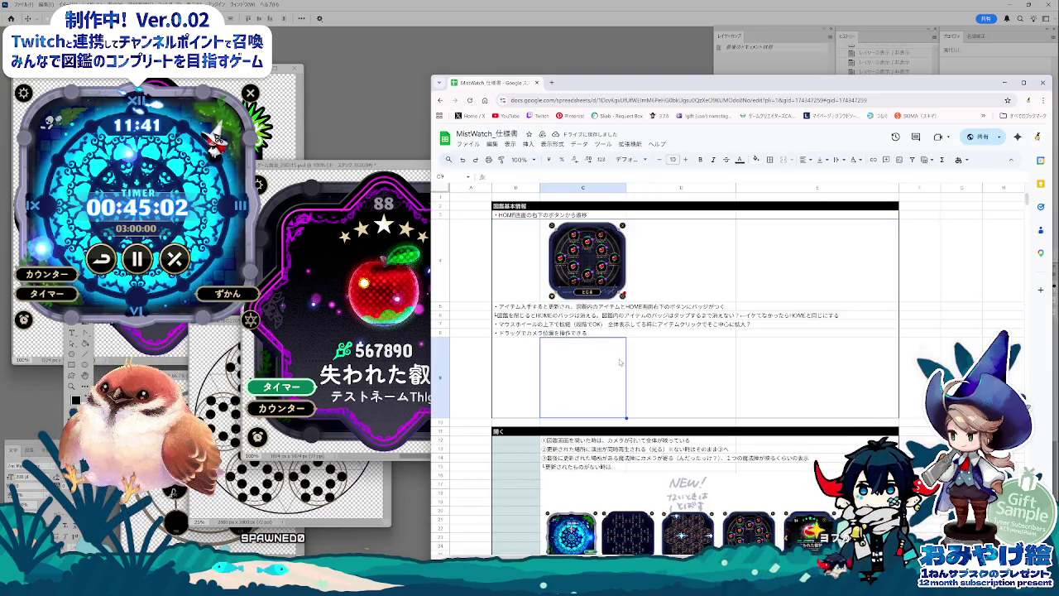
Step: Move the B5 item-update and B3 header notes into D4 on separate lines, aligned to top
{"action": "left_click", "coordinate": [518, 307]}
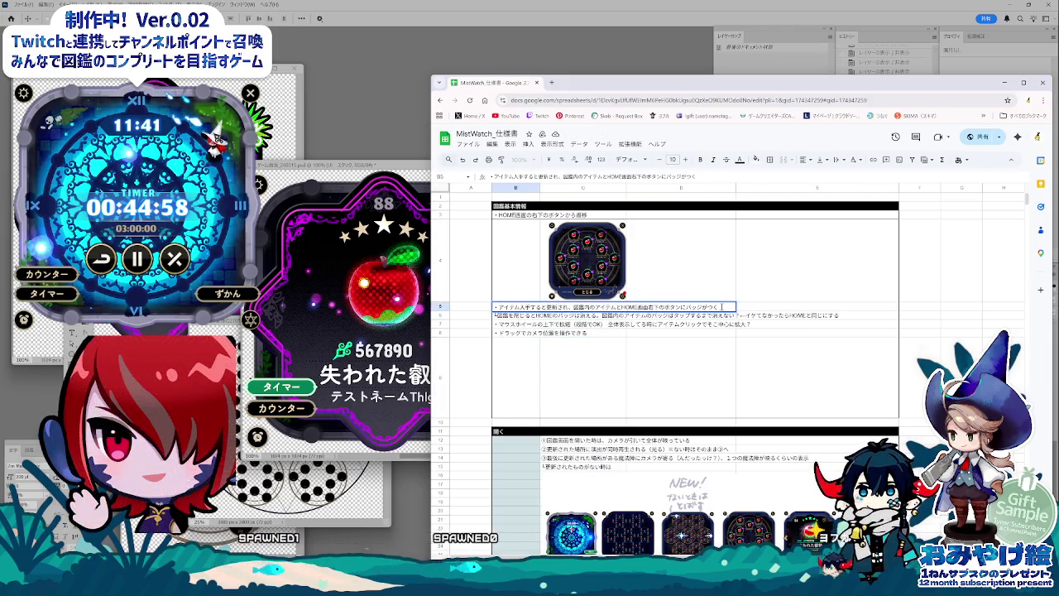
{"action": "left_click", "coordinate": [665, 233]}
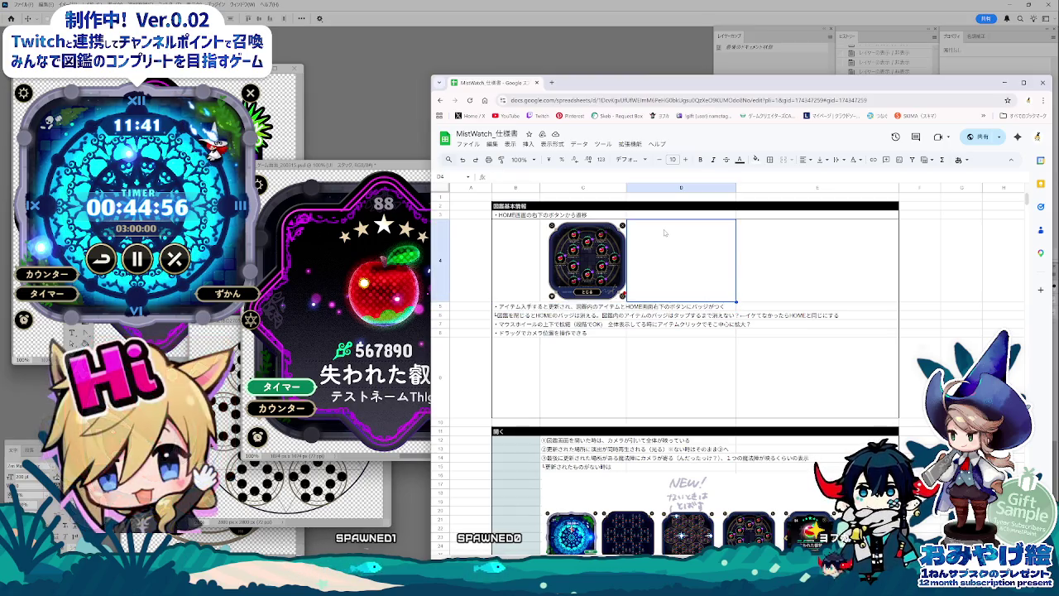
{"action": "key", "text": "ctrl+v"}
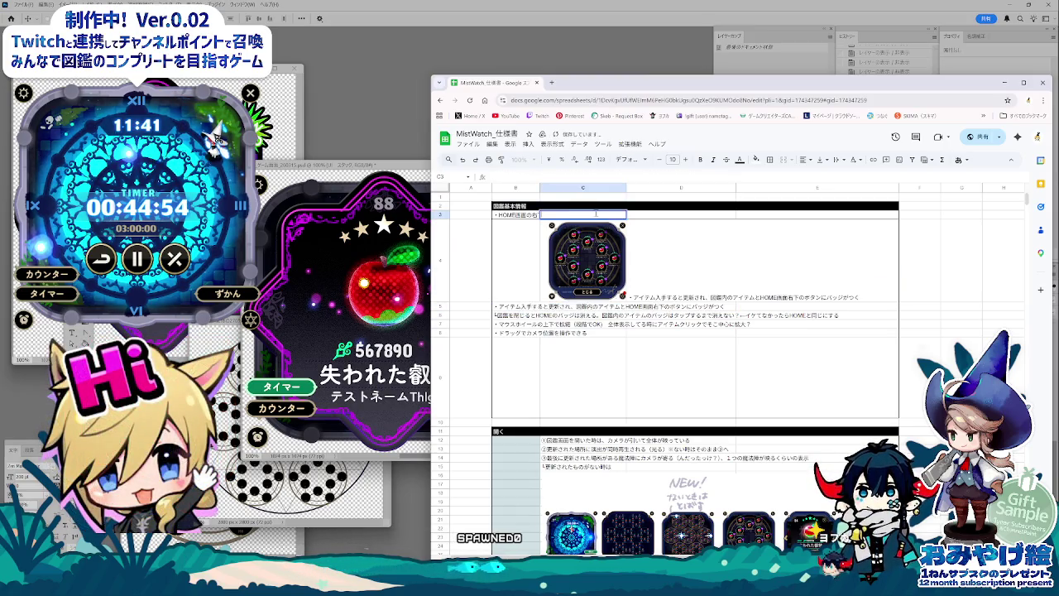
{"action": "left_click", "coordinate": [598, 216]}
{"action": "double_click", "coordinate": [598, 216]}
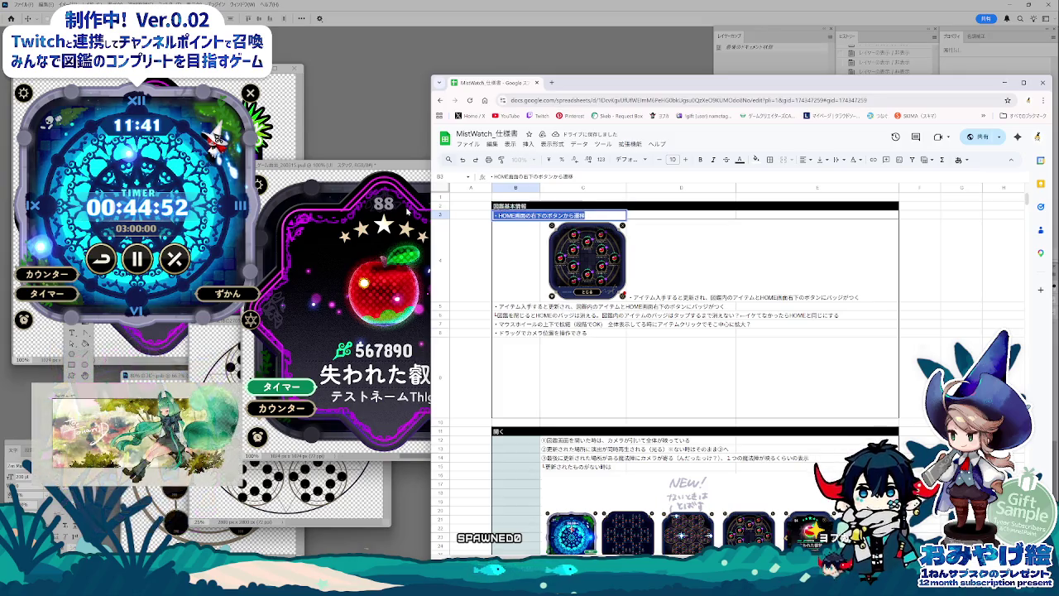
{"action": "key", "text": "BackSpace"}
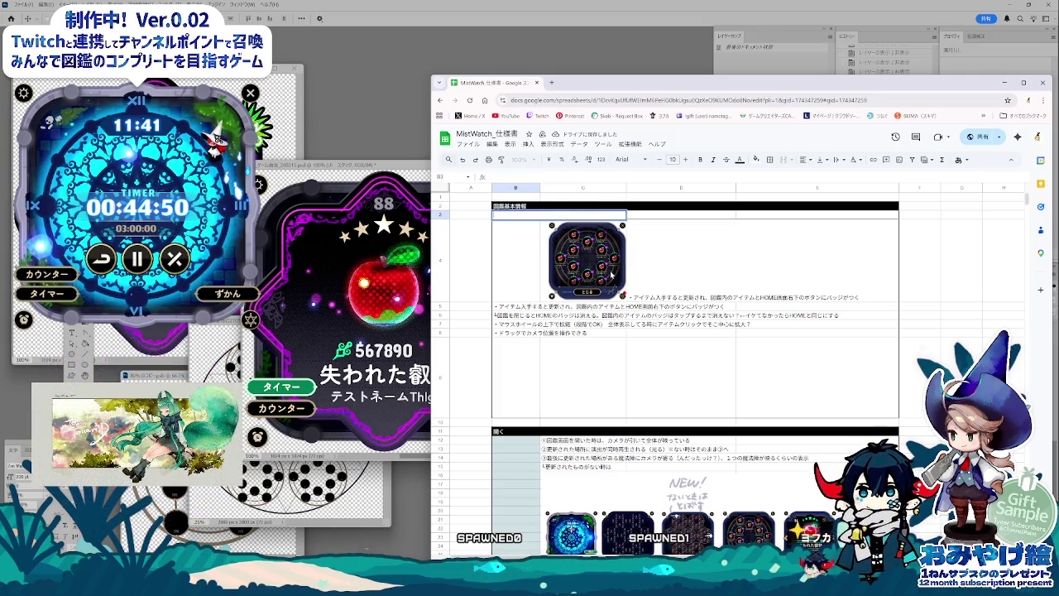
{"action": "left_click", "coordinate": [677, 268]}
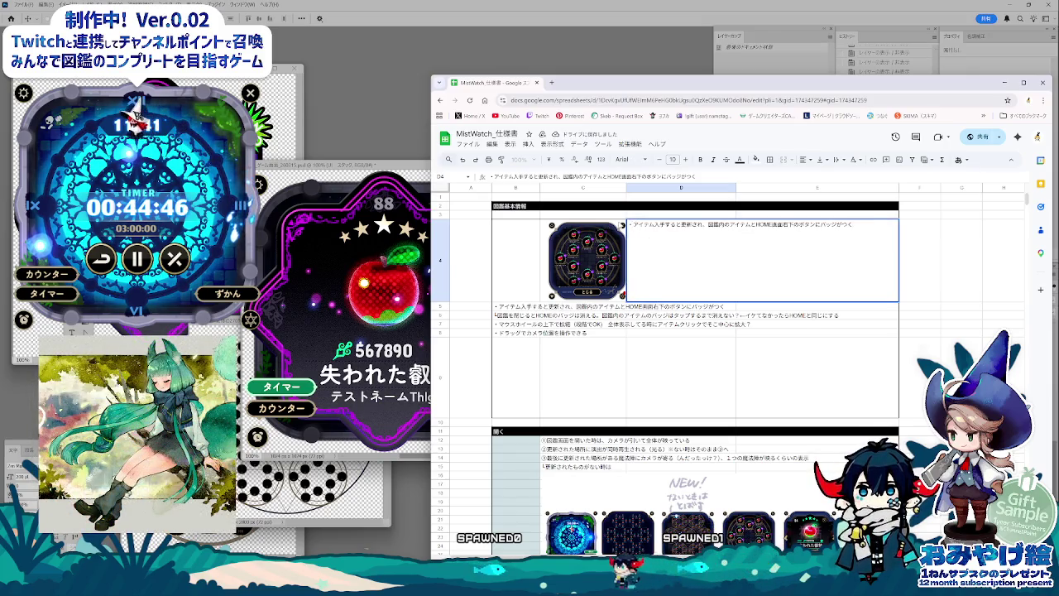
{"action": "key", "text": "ctrl+v"}
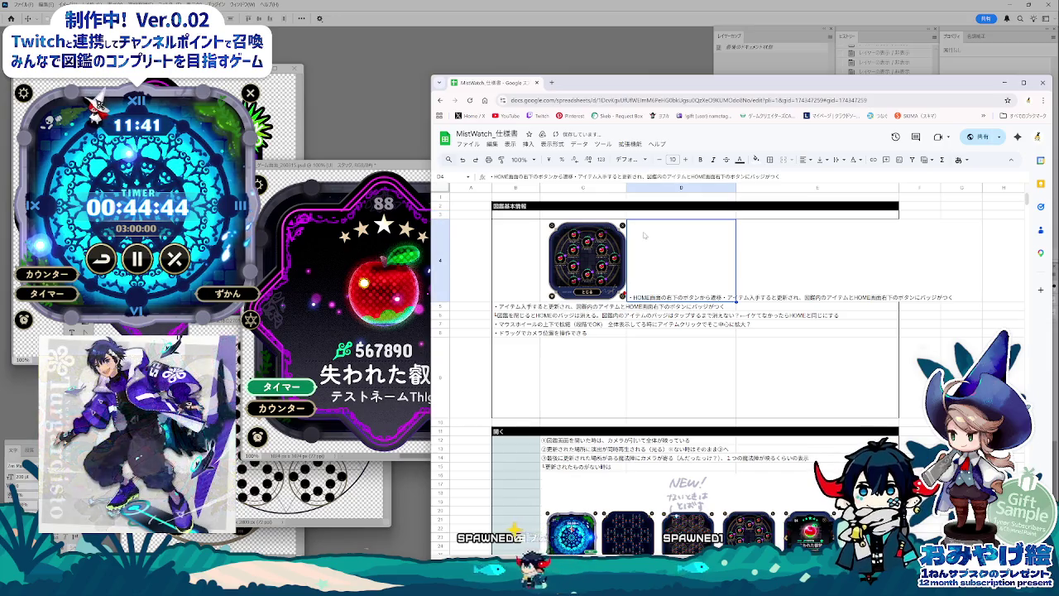
{"action": "double_click", "coordinate": [713, 279]}
{"action": "key", "text": "alt+Return"}
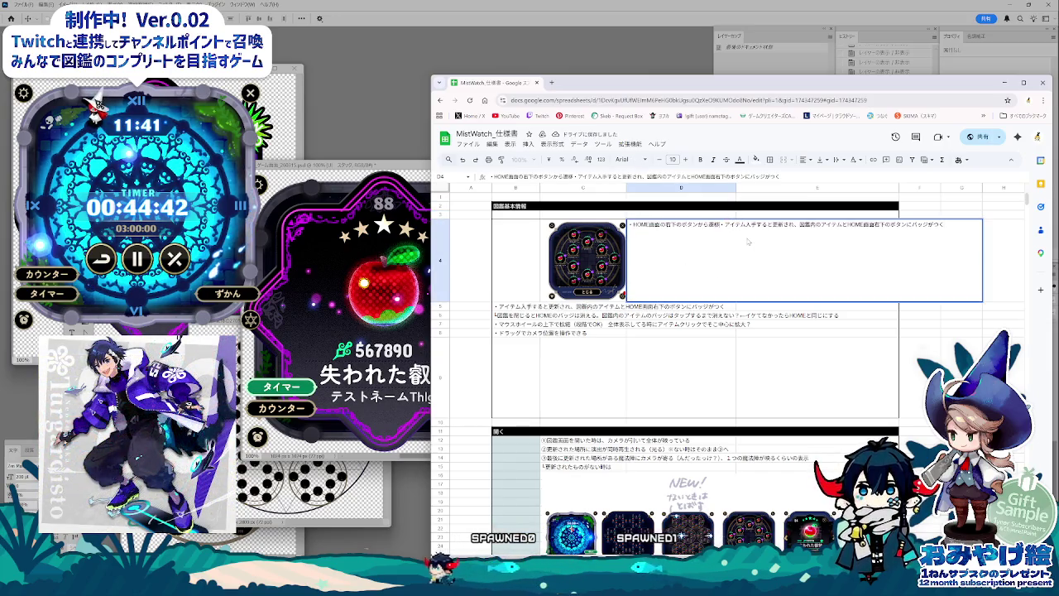
{"action": "key", "text": "Escape"}
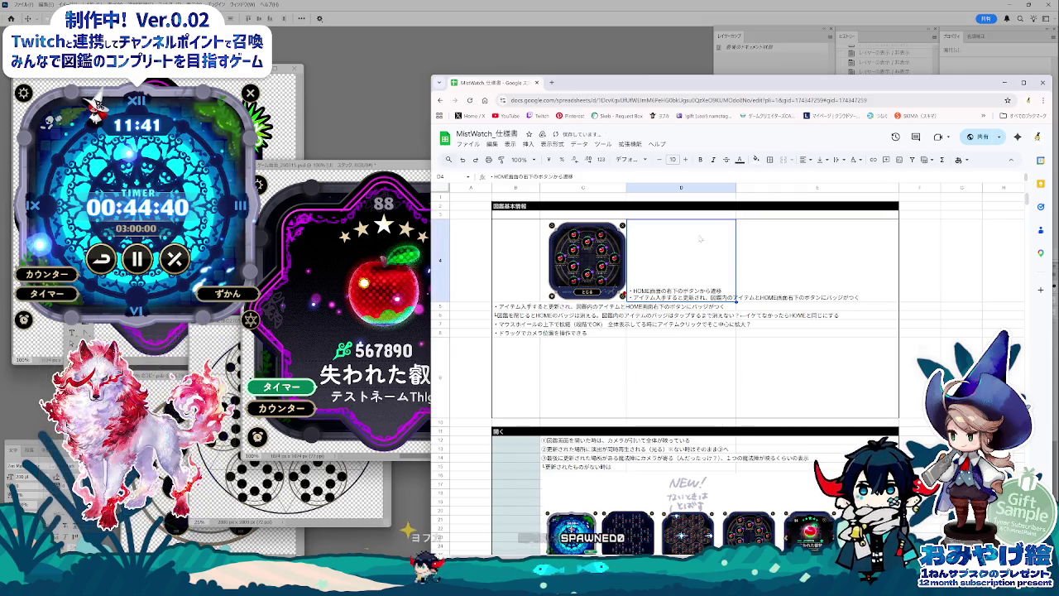
{"action": "left_click", "coordinate": [823, 174]}
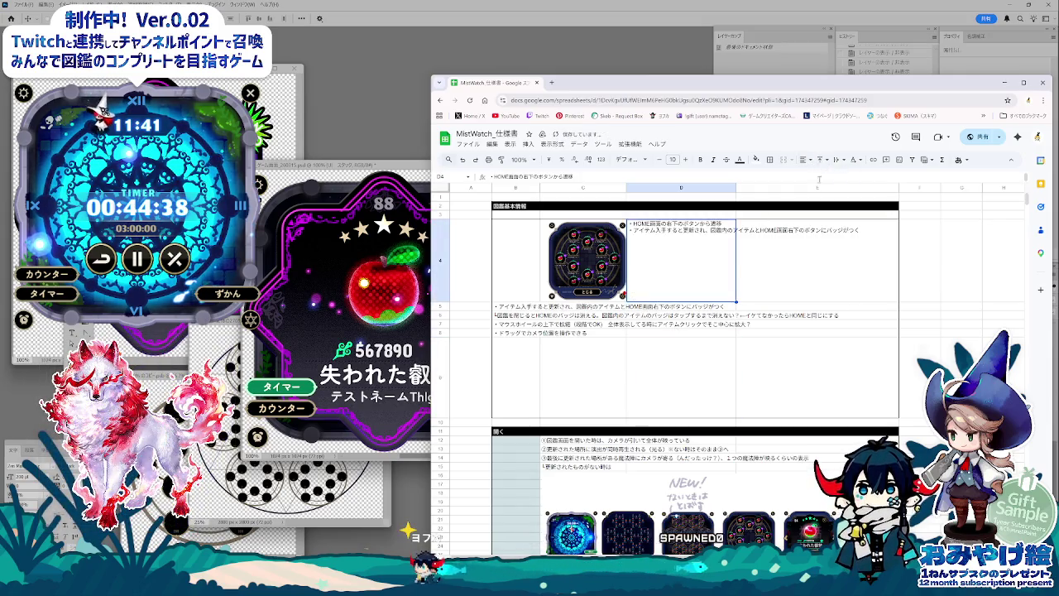
{"action": "left_click", "coordinate": [682, 350]}
Step: Append the B6 encyclopedia-closing note as a new D4 line and split the third line
{"action": "left_click", "coordinate": [542, 306]}
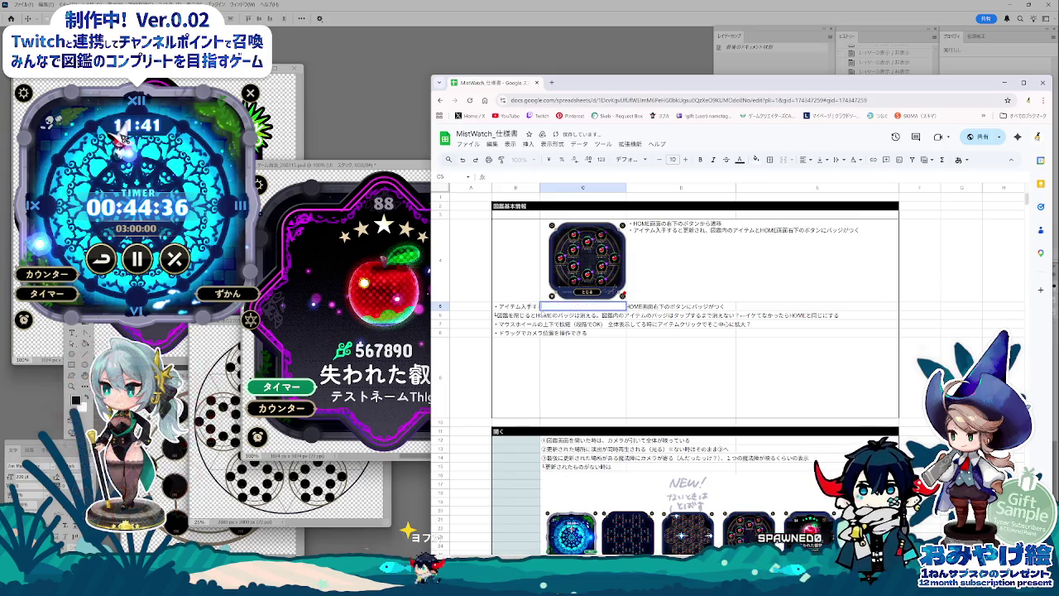
{"action": "key", "text": "Down"}
{"action": "key", "text": "Left"}
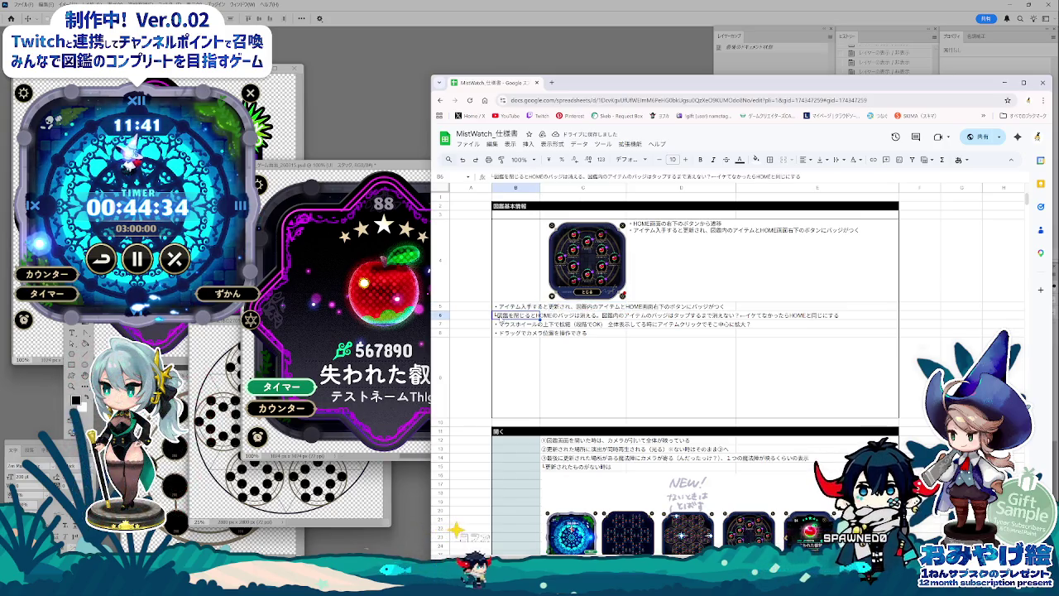
{"action": "double_click", "coordinate": [495, 315]}
{"action": "left_click_drag", "start_coordinate": [495, 315], "coordinate": [856, 318]}
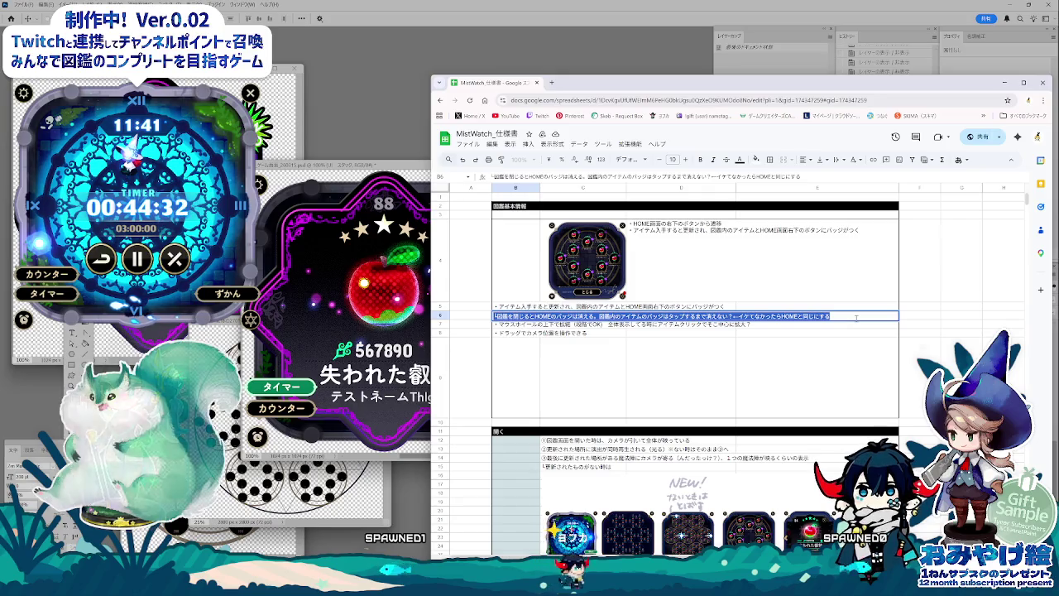
{"action": "left_click", "coordinate": [686, 242]}
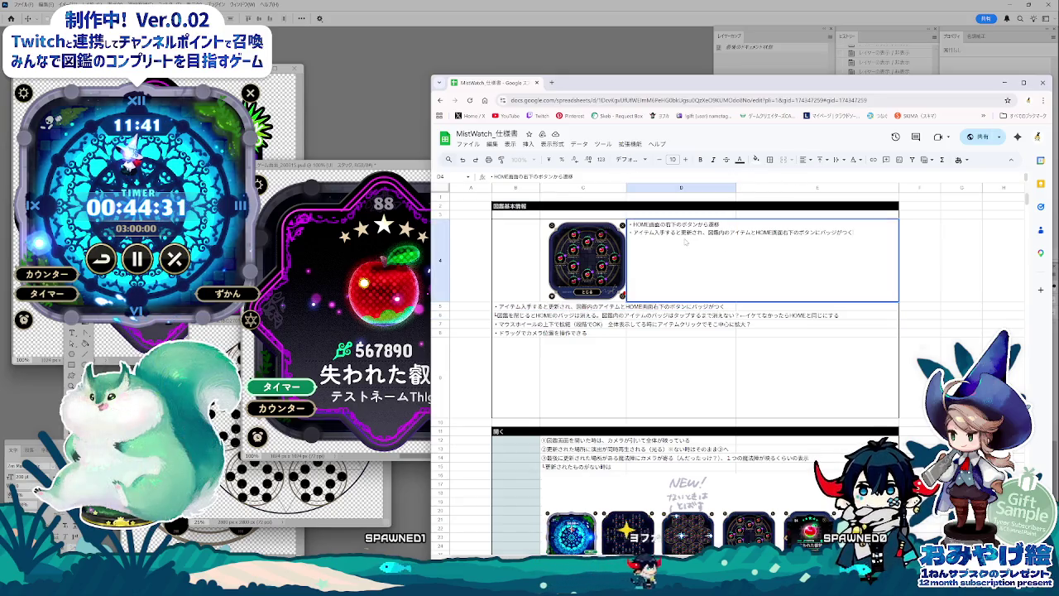
{"action": "double_click", "coordinate": [876, 240]}
{"action": "key", "text": "alt+Return"}
{"action": "key", "text": "ctrl+v"}
{"action": "key", "text": "Return"}
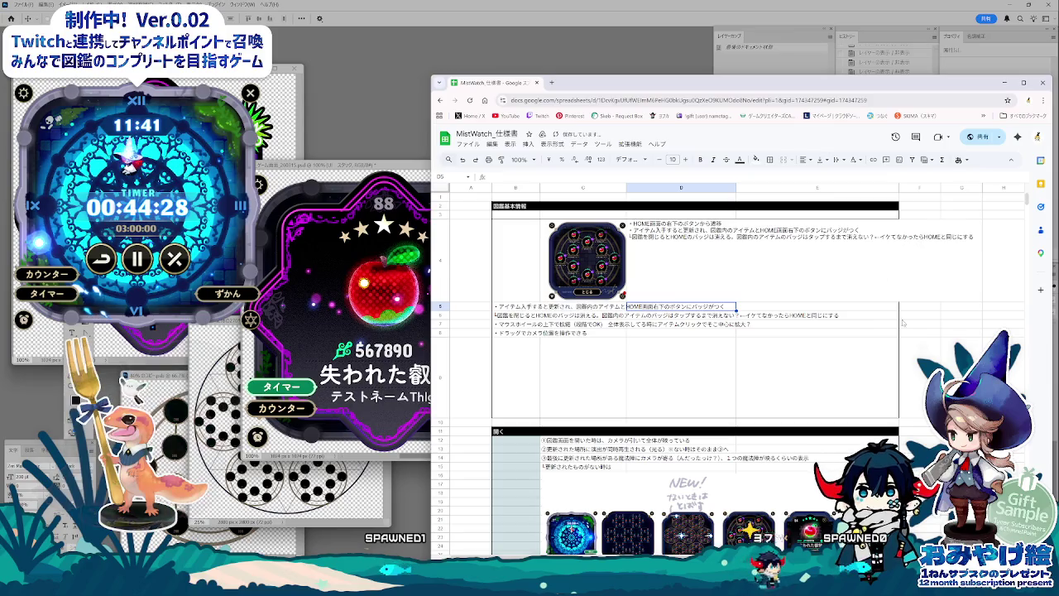
{"action": "left_click", "coordinate": [759, 255]}
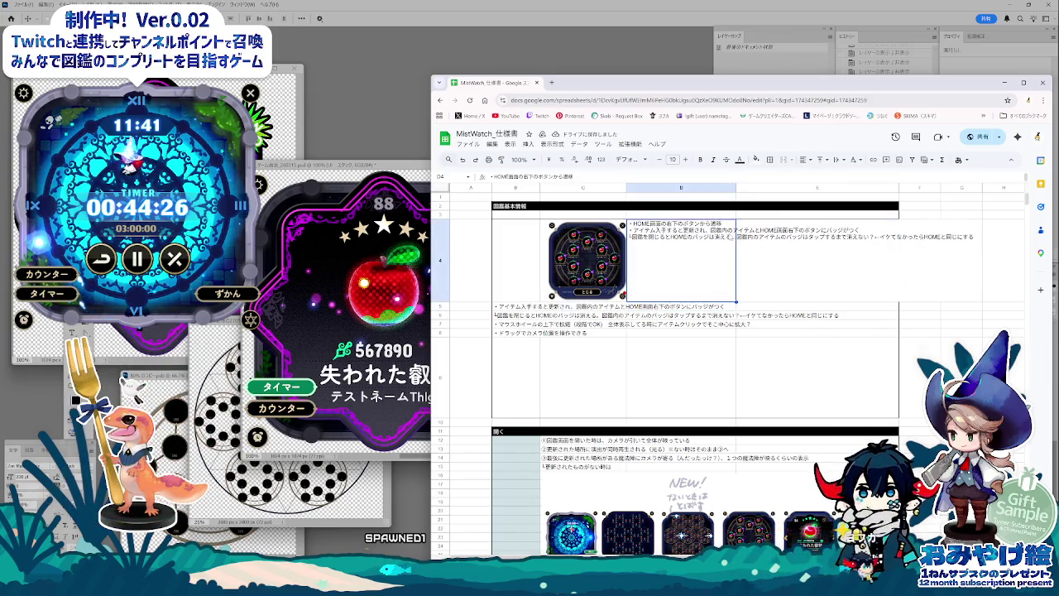
{"action": "double_click", "coordinate": [732, 240]}
{"action": "key", "text": "alt+Return"}
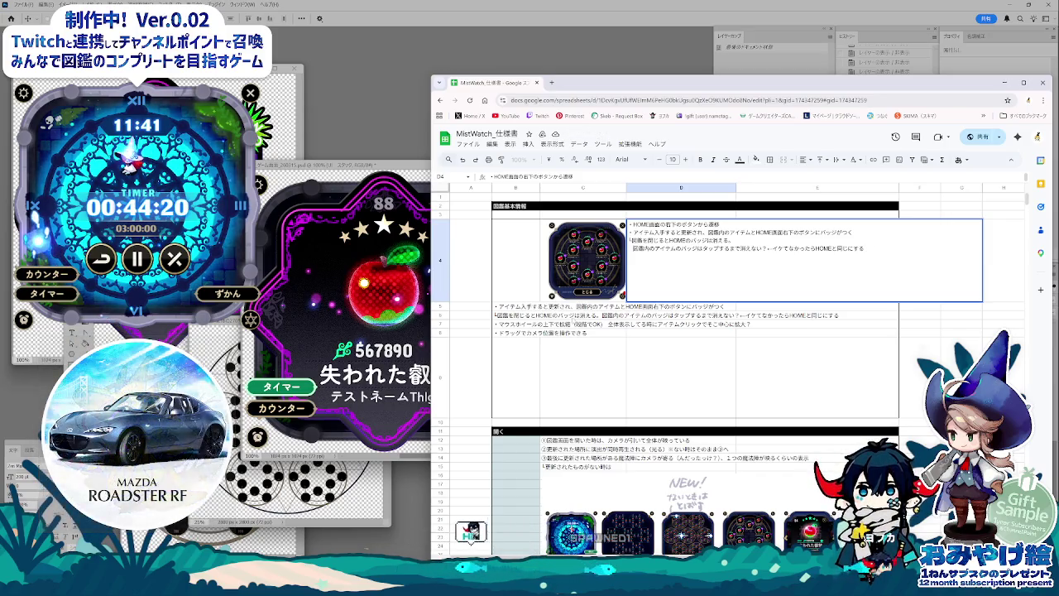
{"action": "left_click", "coordinate": [626, 316]}
Step: Append the B7 mouse-wheel zoom and B8 camera-drag notes as new lines in D4
{"action": "left_click", "coordinate": [617, 324]}
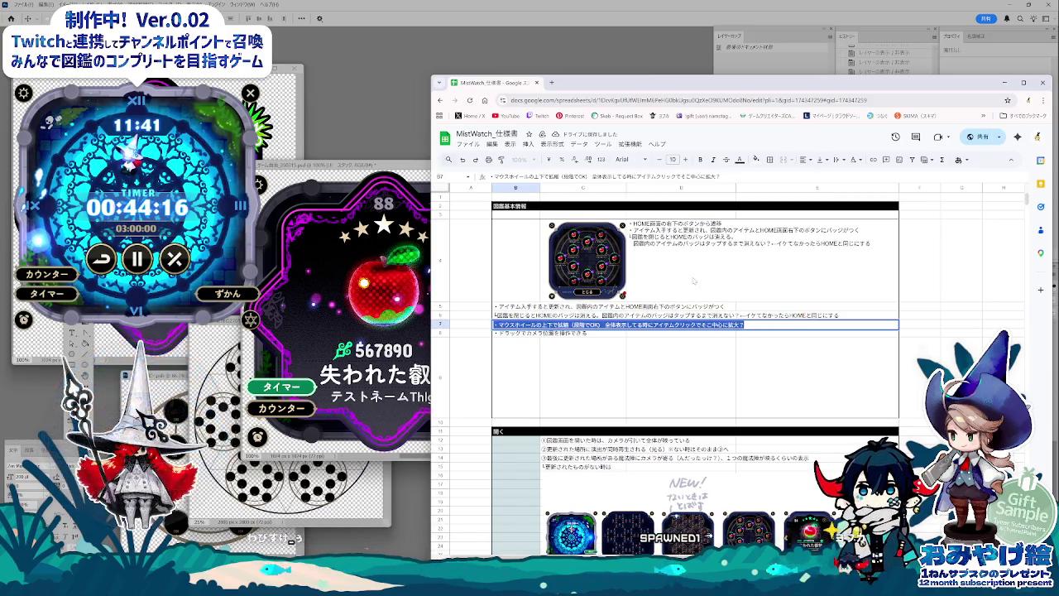
{"action": "left_click", "coordinate": [664, 254]}
{"action": "left_click", "coordinate": [731, 225]}
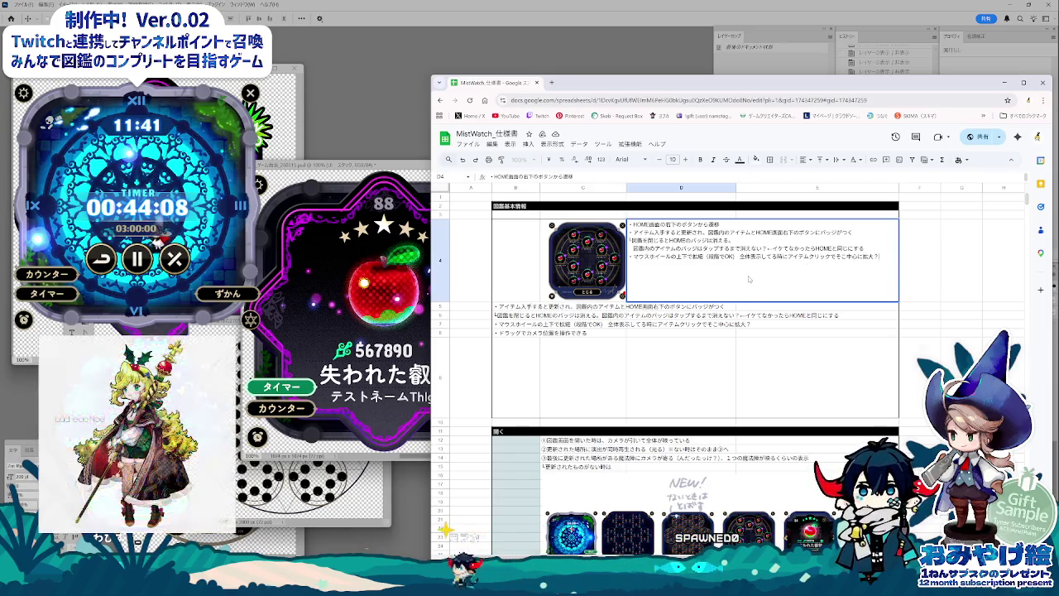
{"action": "left_click", "coordinate": [553, 333]}
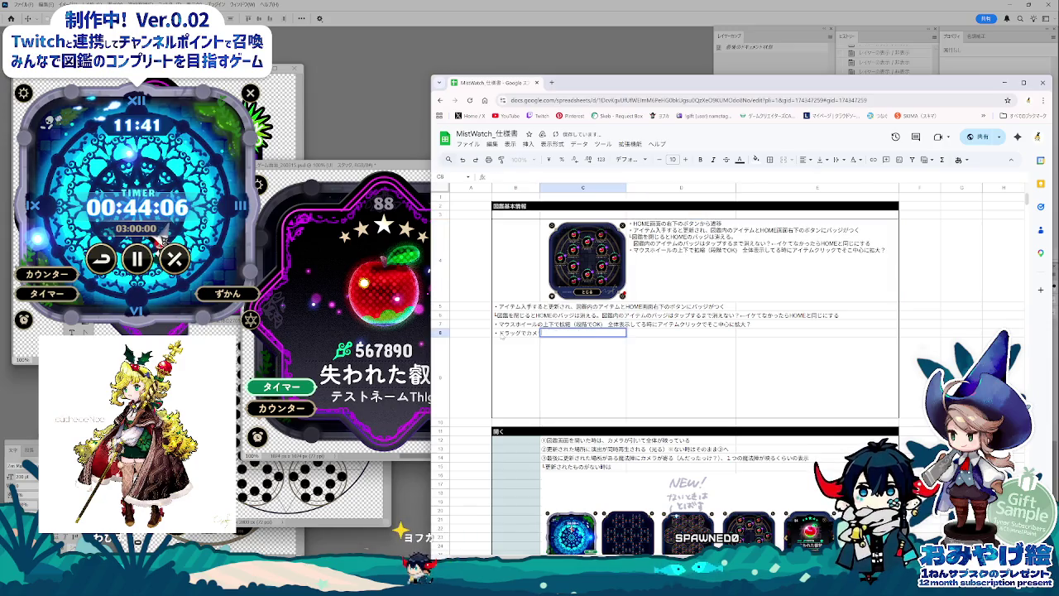
{"action": "left_click", "coordinate": [502, 334]}
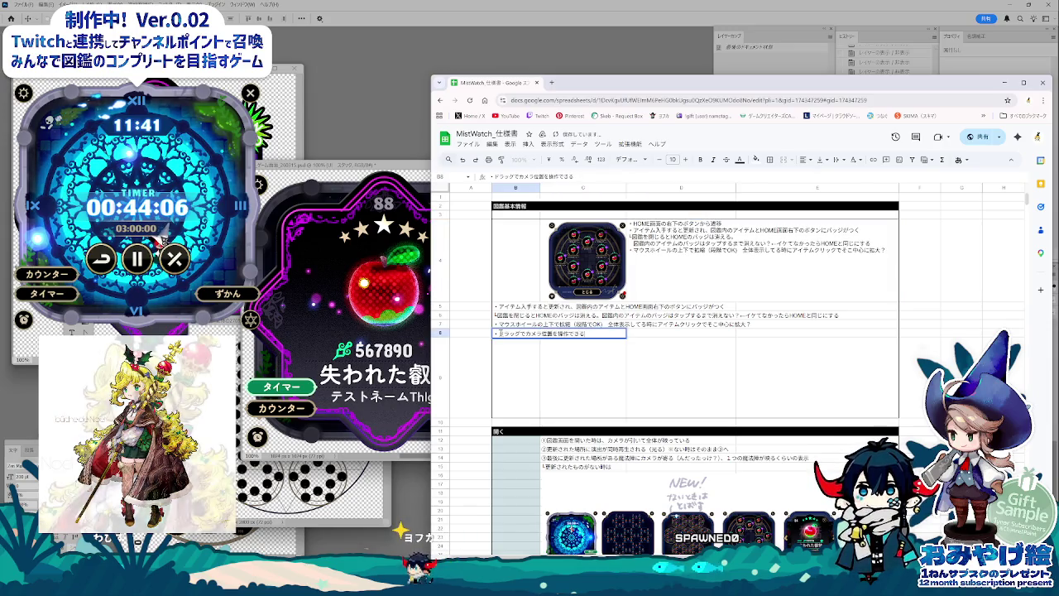
{"action": "double_click", "coordinate": [713, 287]}
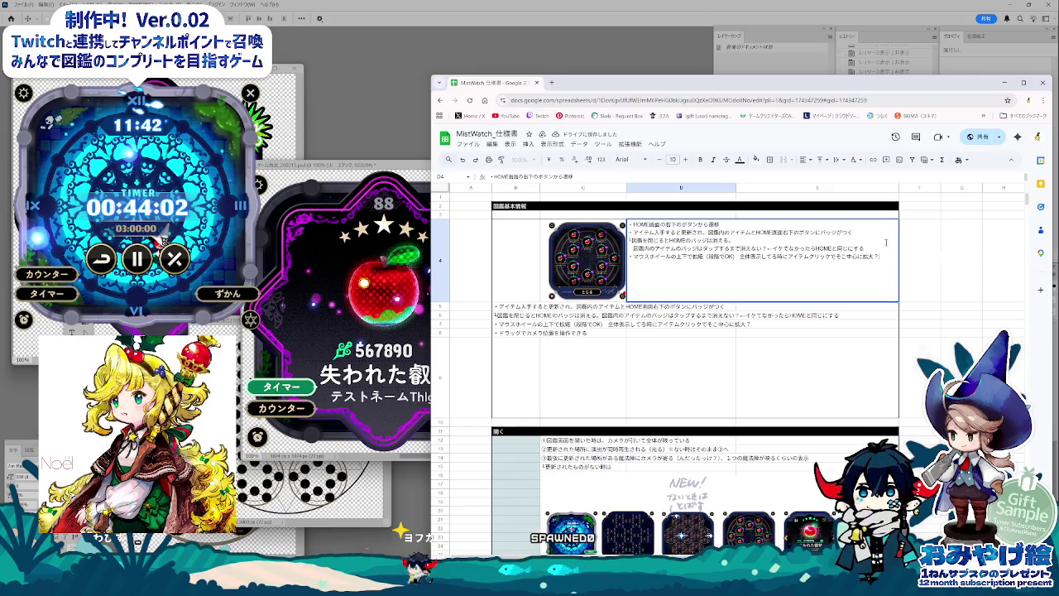
{"action": "key", "text": "ctrl+v"}
{"action": "key", "text": "Return"}
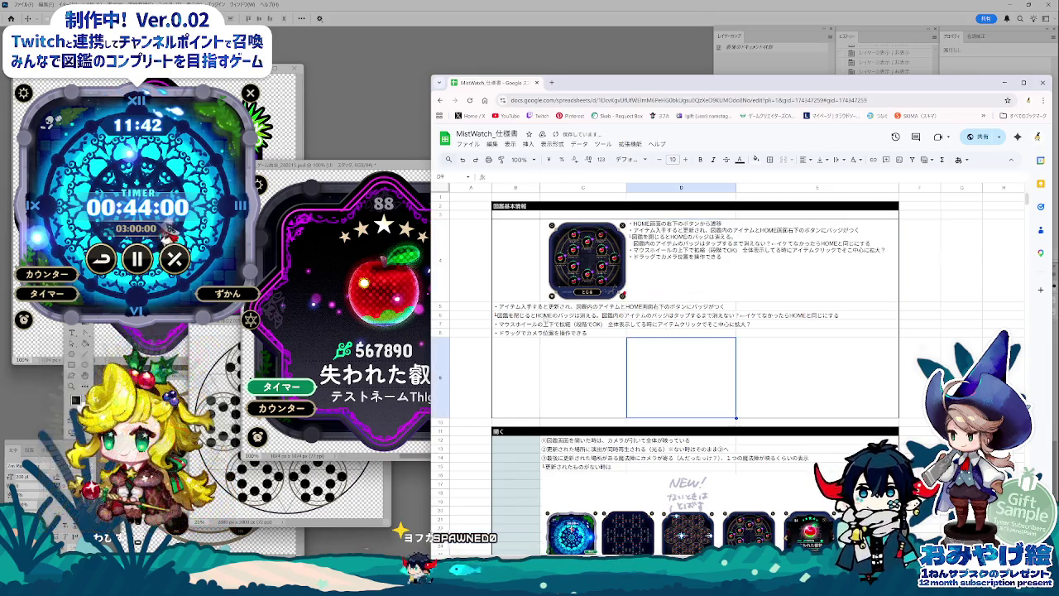
{"action": "left_click", "coordinate": [522, 306]}
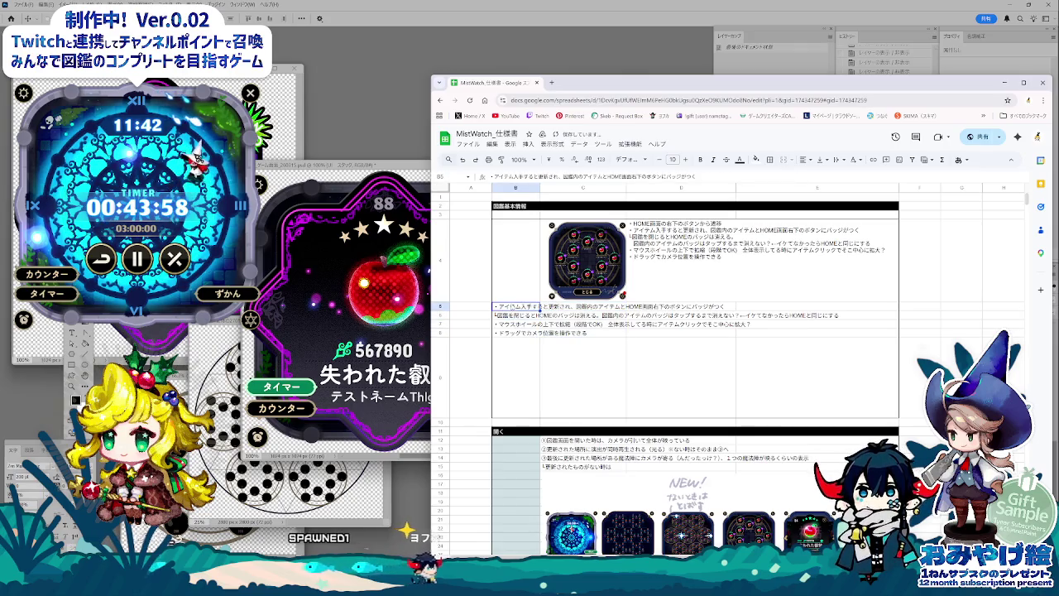
Step: Clear the old notes in B5:B8 and delete the empty thin row 3
{"action": "left_click_drag", "start_coordinate": [522, 307], "coordinate": [522, 332]}
{"action": "key", "text": "Delete"}
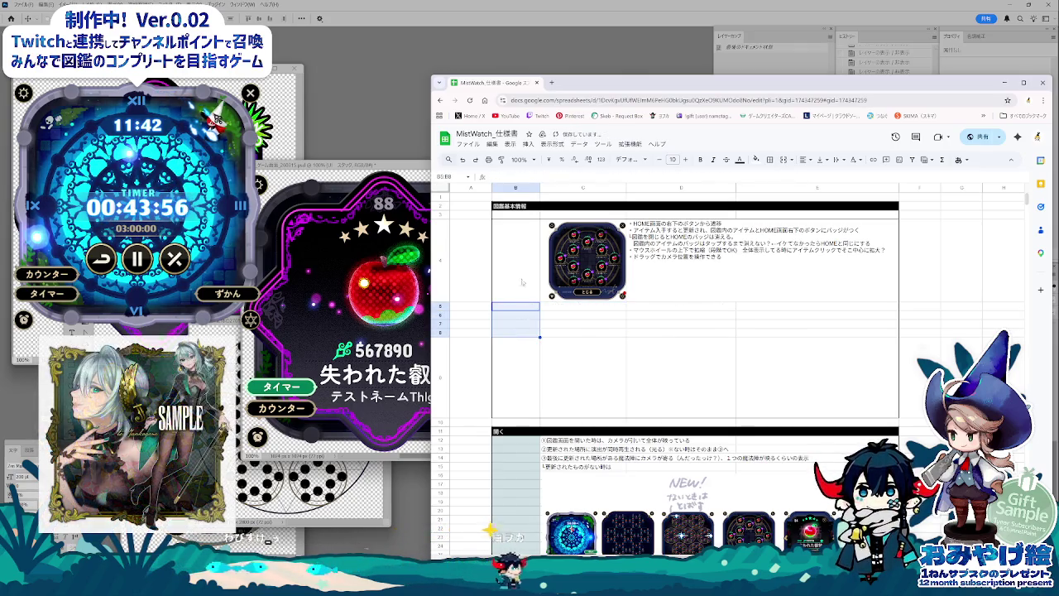
{"action": "left_click", "coordinate": [510, 265]}
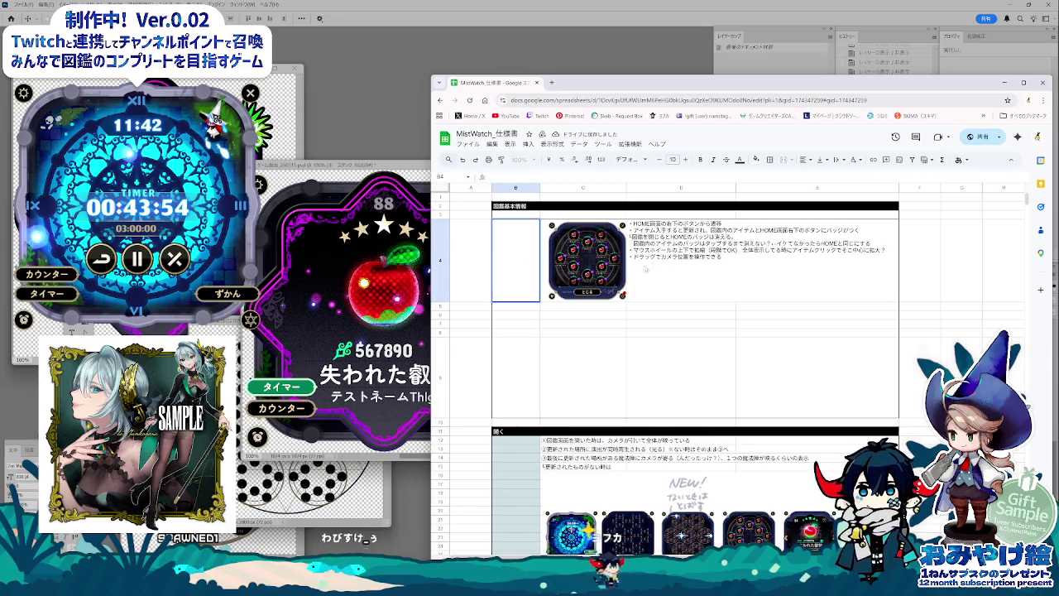
{"action": "left_click", "coordinate": [509, 214]}
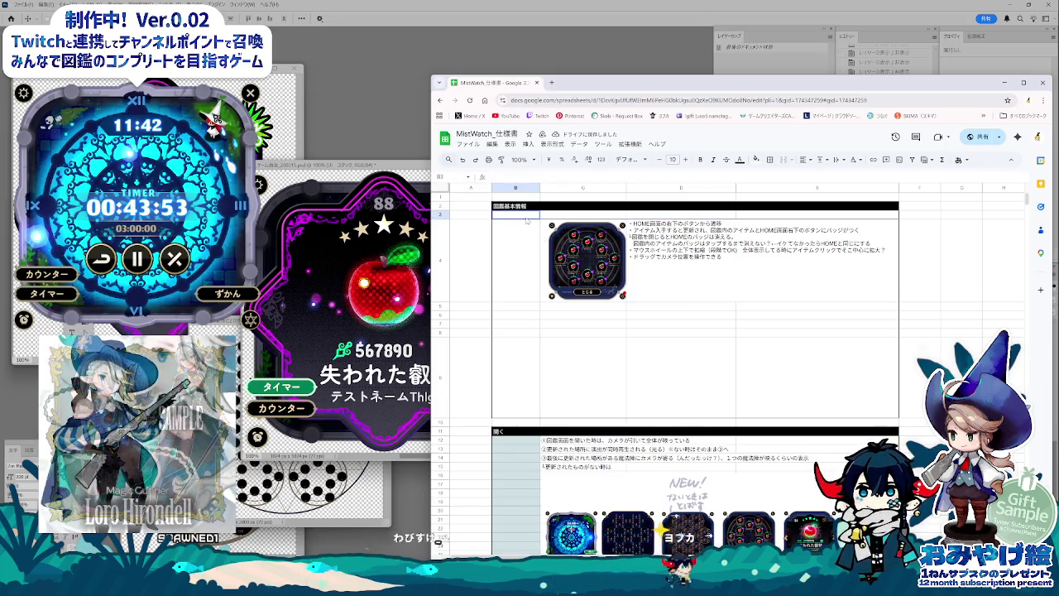
{"action": "right_click", "coordinate": [471, 217]}
{"action": "left_click", "coordinate": [497, 309]}
{"action": "left_click", "coordinate": [702, 341]}
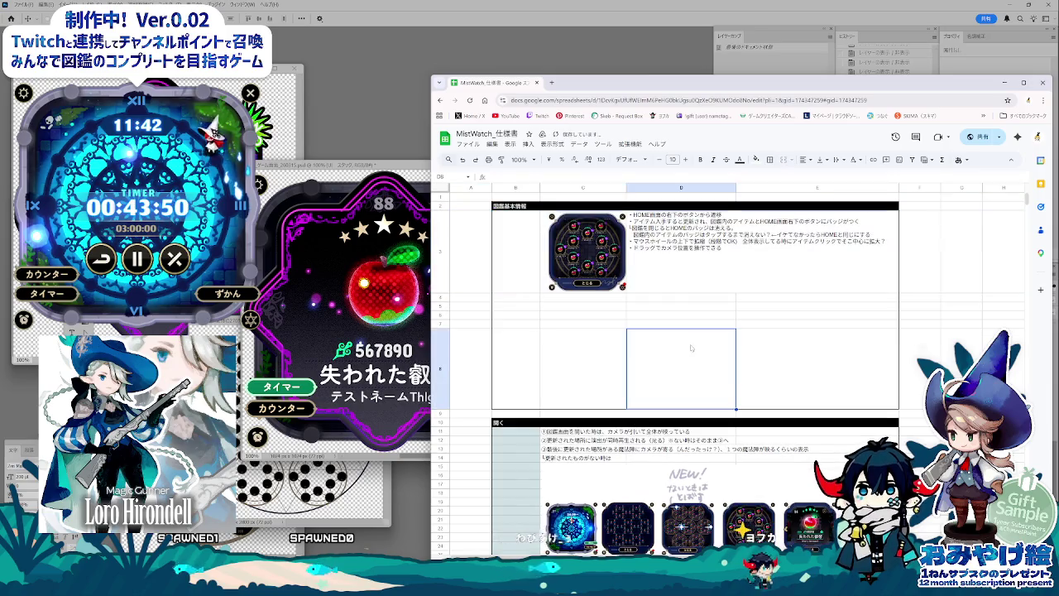
Step: Set the gathered-notes cell D3 beside the mockup to Wrap text
{"action": "left_click", "coordinate": [674, 253]}
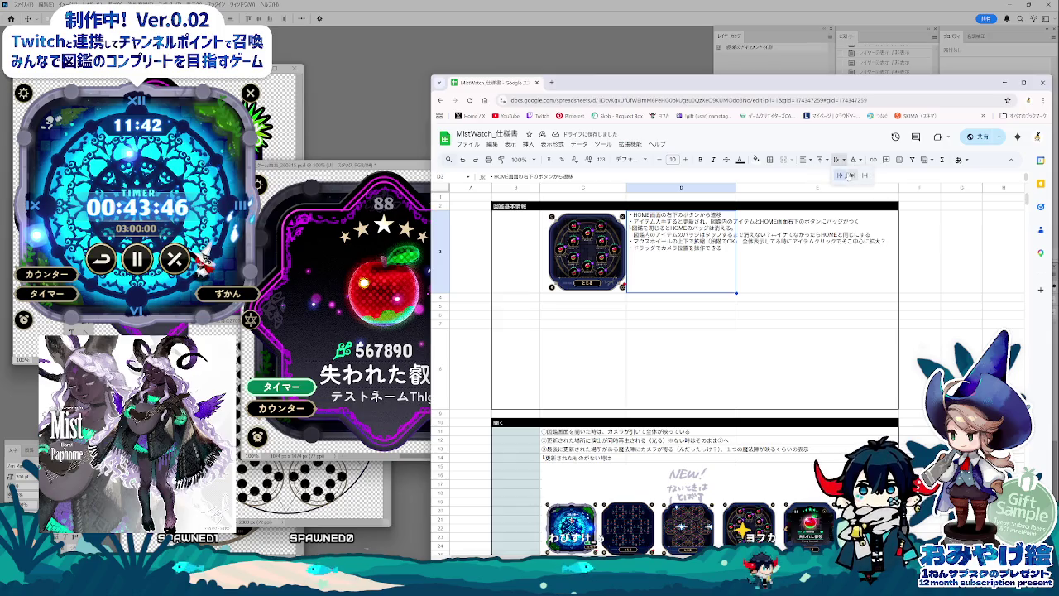
{"action": "left_click", "coordinate": [851, 175]}
{"action": "left_click", "coordinate": [670, 343]}
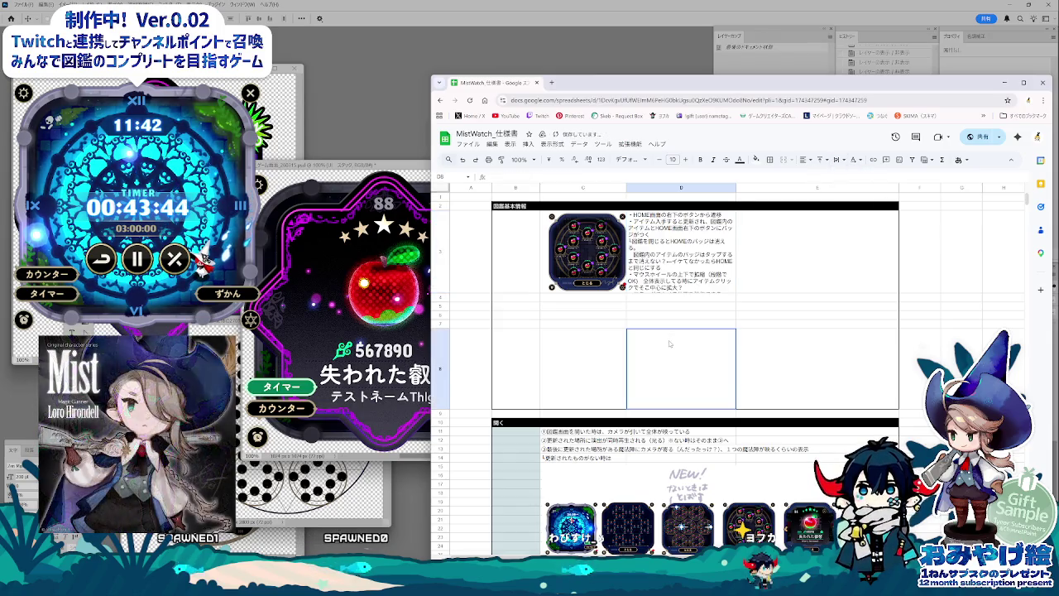
{"action": "left_click", "coordinate": [672, 252]}
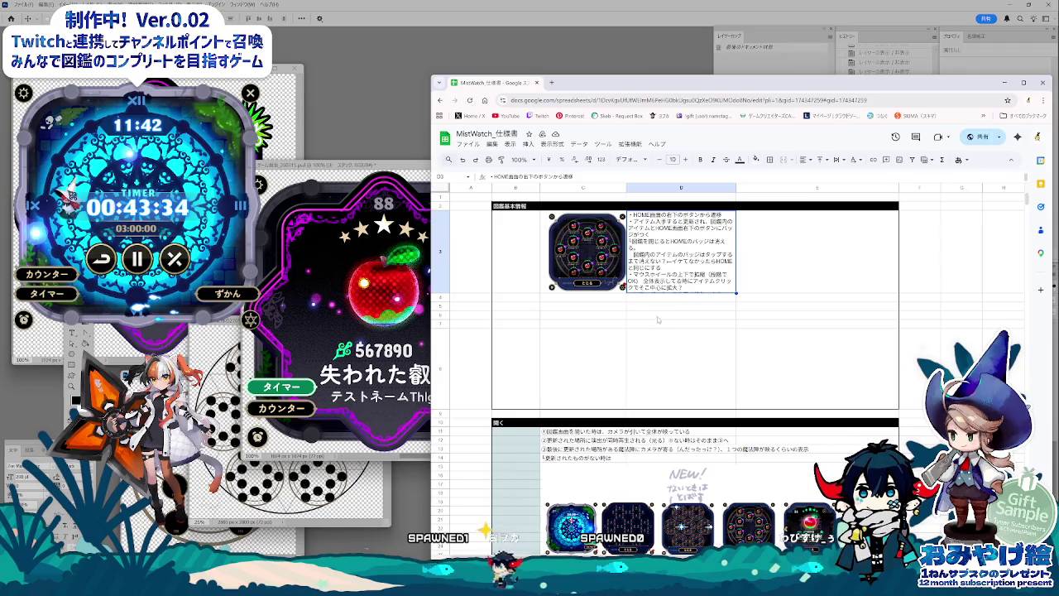
Step: Reuse the detail-dialog header row (タイミング, イメージ図, 説明, メモ) above the encyclopedia mockup
{"action": "left_click", "coordinate": [616, 317]}
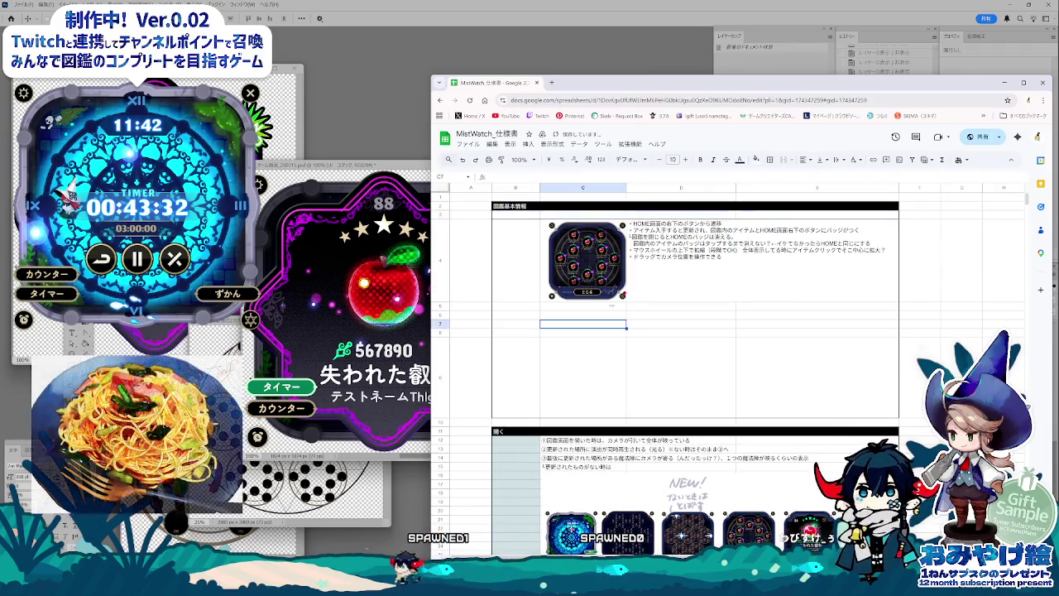
{"action": "left_click_drag", "start_coordinate": [525, 218], "coordinate": [872, 218]}
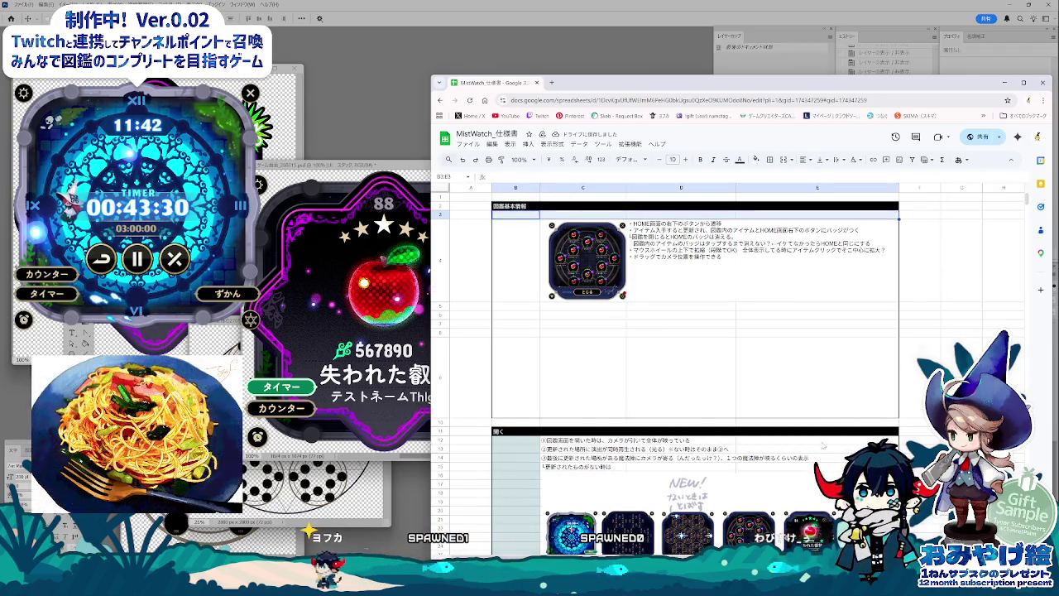
{"action": "scroll", "coordinate": [823, 440], "scroll_direction": "down", "scroll_amount": 4}
{"action": "scroll", "coordinate": [704, 389], "scroll_direction": "down", "scroll_amount": 2}
{"action": "left_click_drag", "start_coordinate": [605, 343], "coordinate": [790, 344]}
{"action": "scroll", "coordinate": [778, 346], "scroll_direction": "up", "scroll_amount": 3}
{"action": "scroll", "coordinate": [775, 350], "scroll_direction": "up", "scroll_amount": 2}
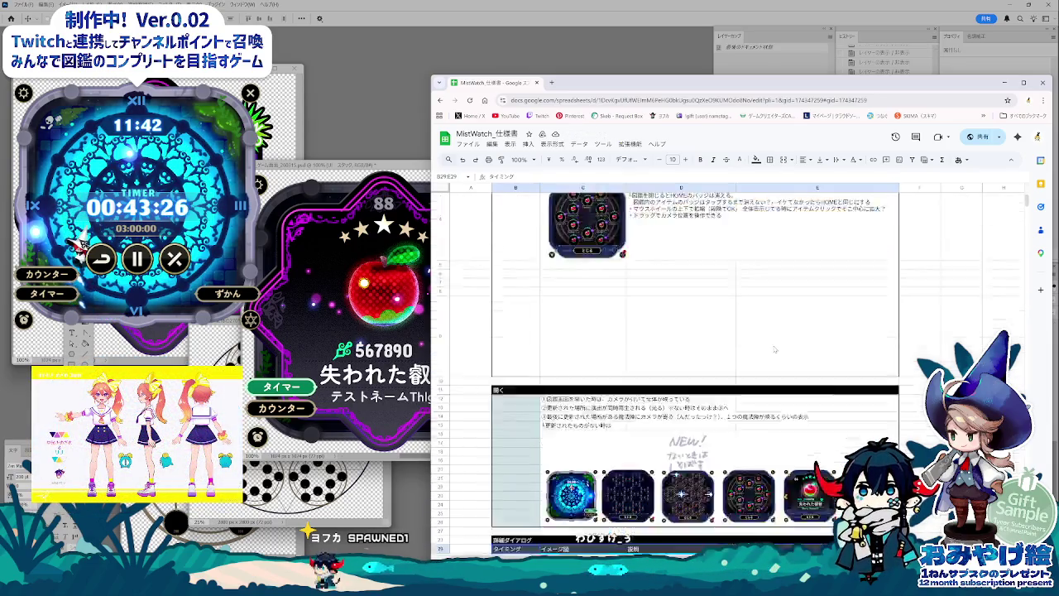
{"action": "left_click", "coordinate": [728, 371]}
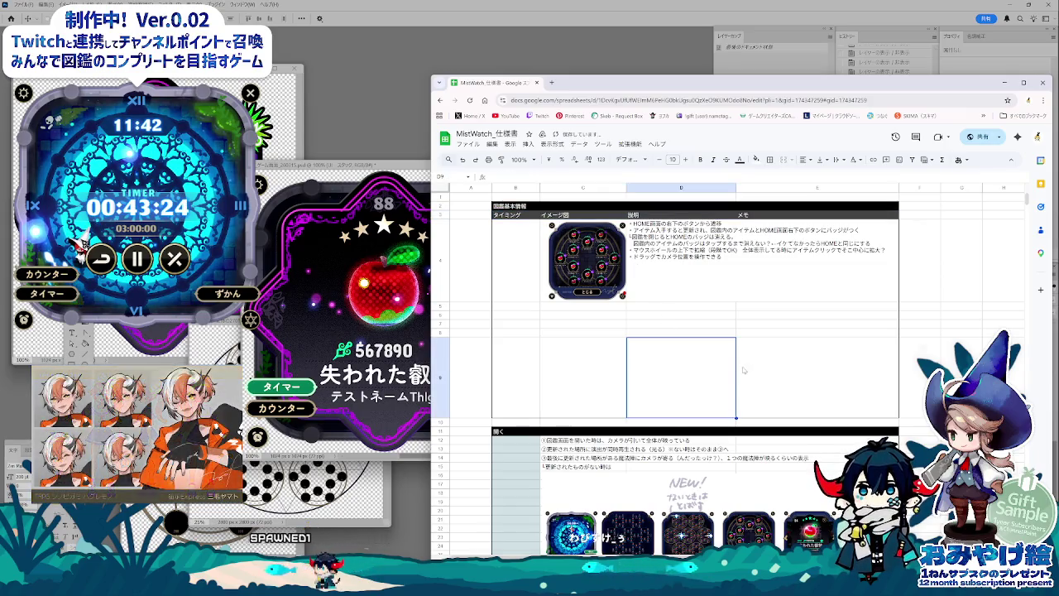
Step: Wrap the description text in D4 within column D, then select B5 for a new label
{"action": "left_click", "coordinate": [728, 278]}
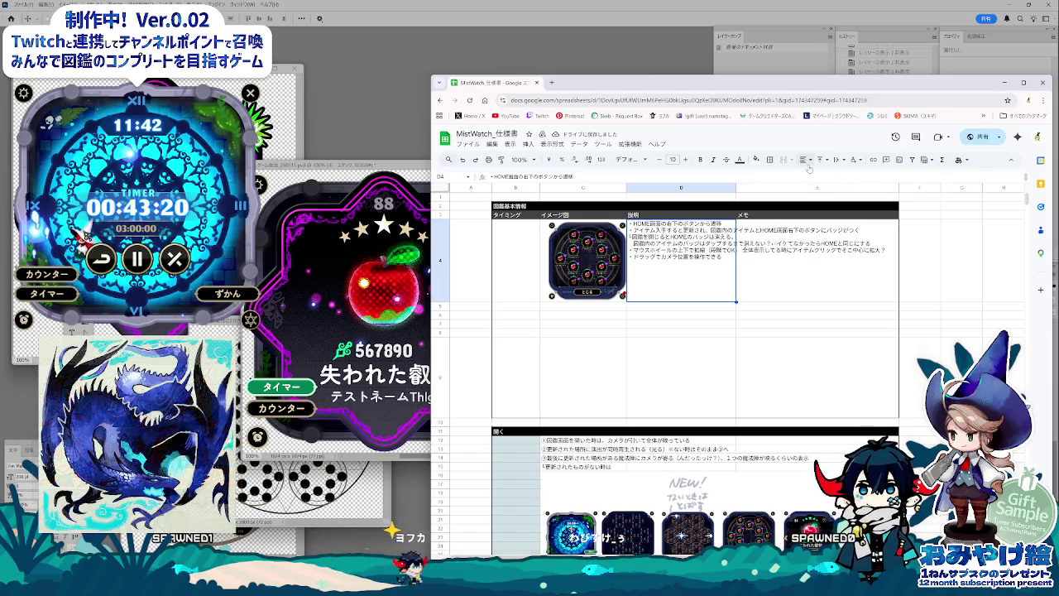
{"action": "left_click", "coordinate": [839, 159]}
{"action": "left_click", "coordinate": [741, 324]}
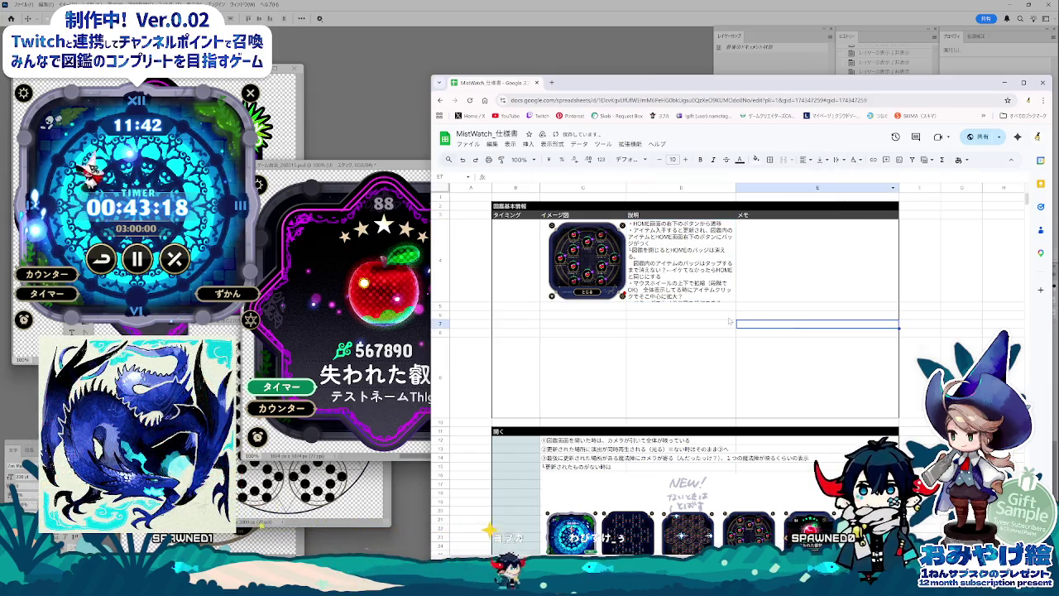
{"action": "left_click", "coordinate": [687, 381]}
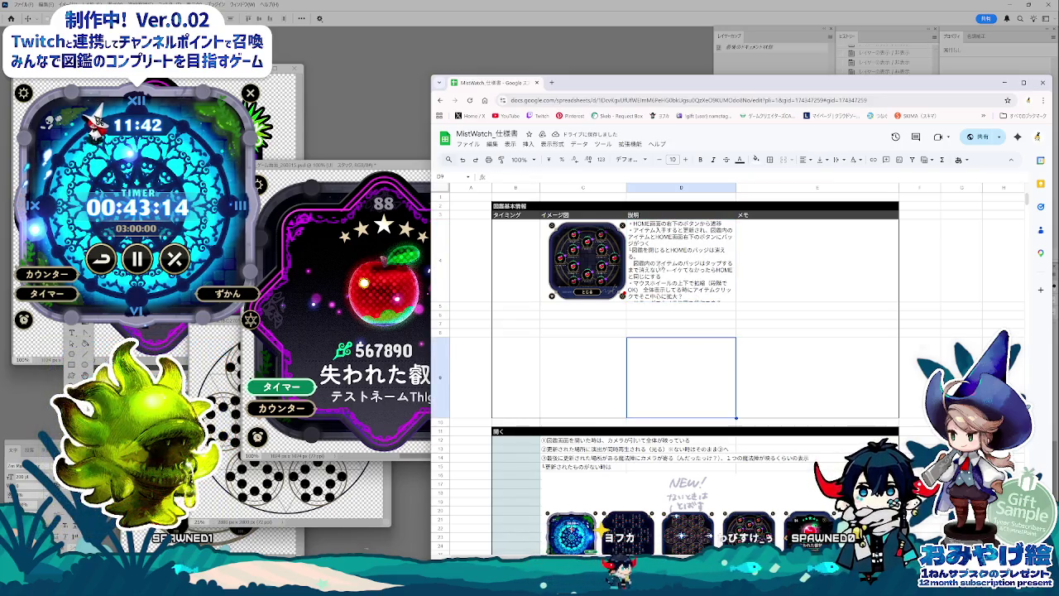
{"action": "key", "text": "Up"}
{"action": "key", "text": "Up"}
{"action": "key", "text": "Up"}
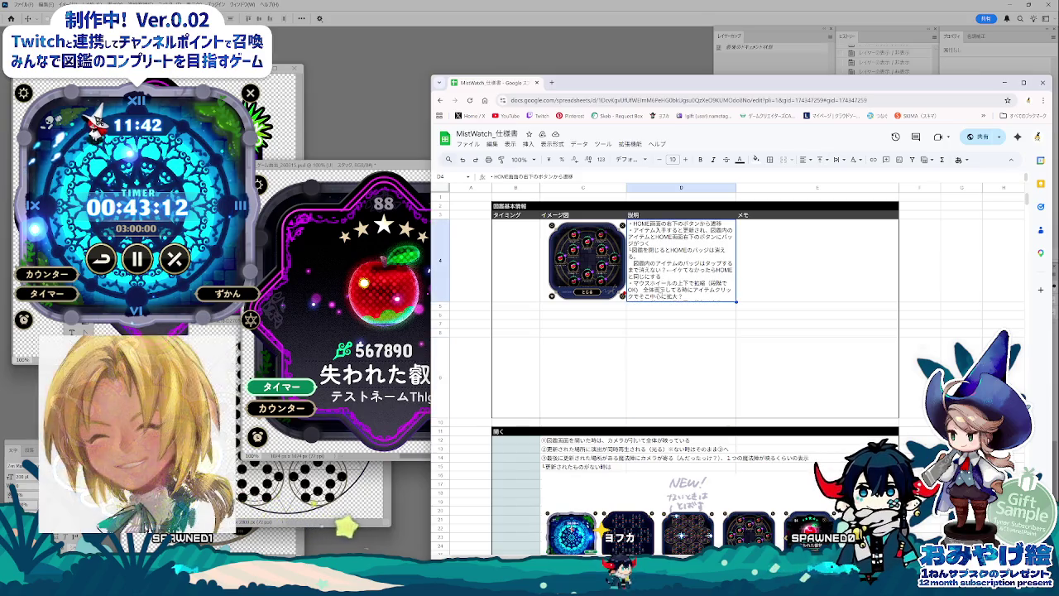
{"action": "left_click", "coordinate": [520, 285]}
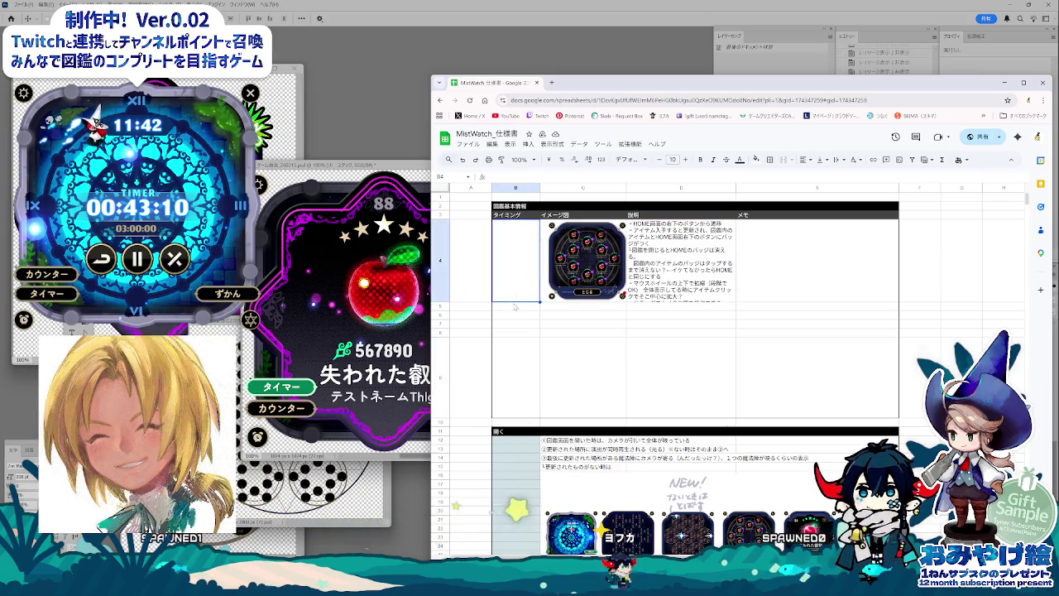
{"action": "left_click", "coordinate": [511, 305]}
Step: Label B5 '拡縮' and remove the mouse-wheel zoom line from the D4 description
{"action": "type", "text": "k拡張"}
{"action": "key", "text": "Return"}
{"action": "key", "text": "Return"}
{"action": "double_click", "coordinate": [679, 261]}
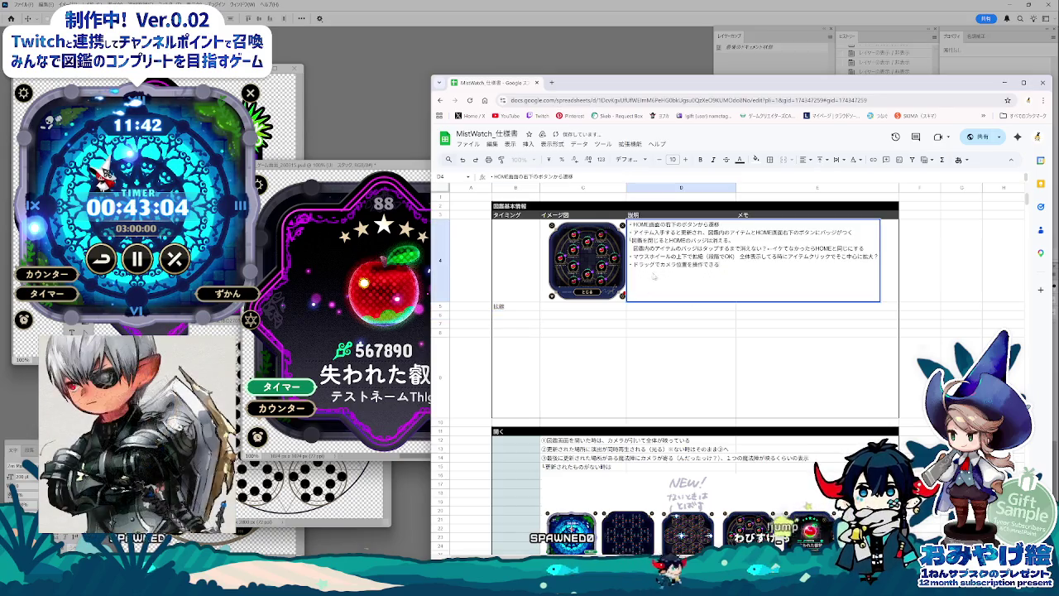
{"action": "left_click_drag", "start_coordinate": [633, 256], "coordinate": [881, 258]}
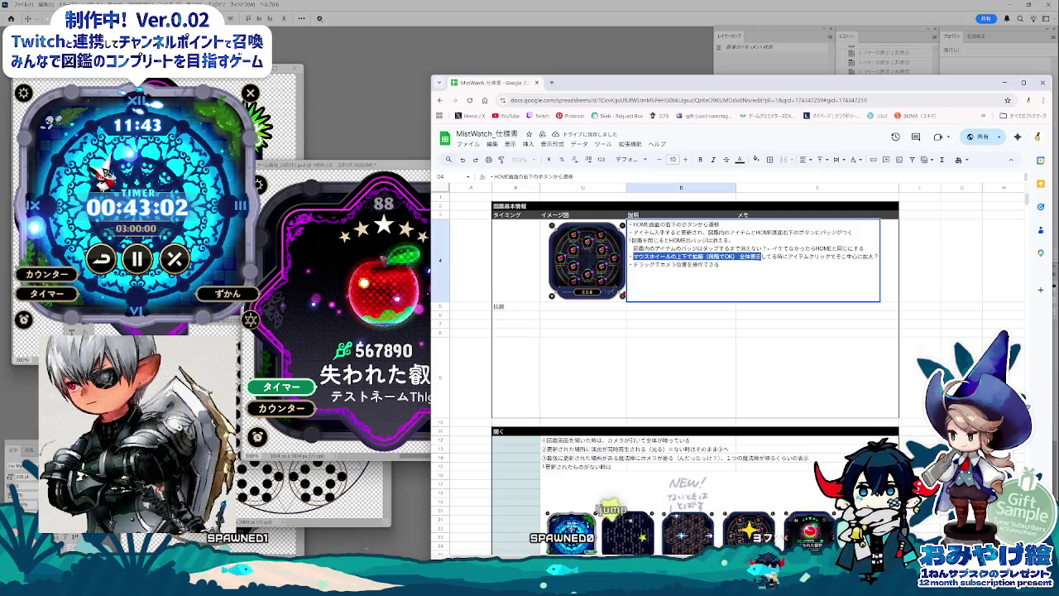
{"action": "key", "text": "BackSpace"}
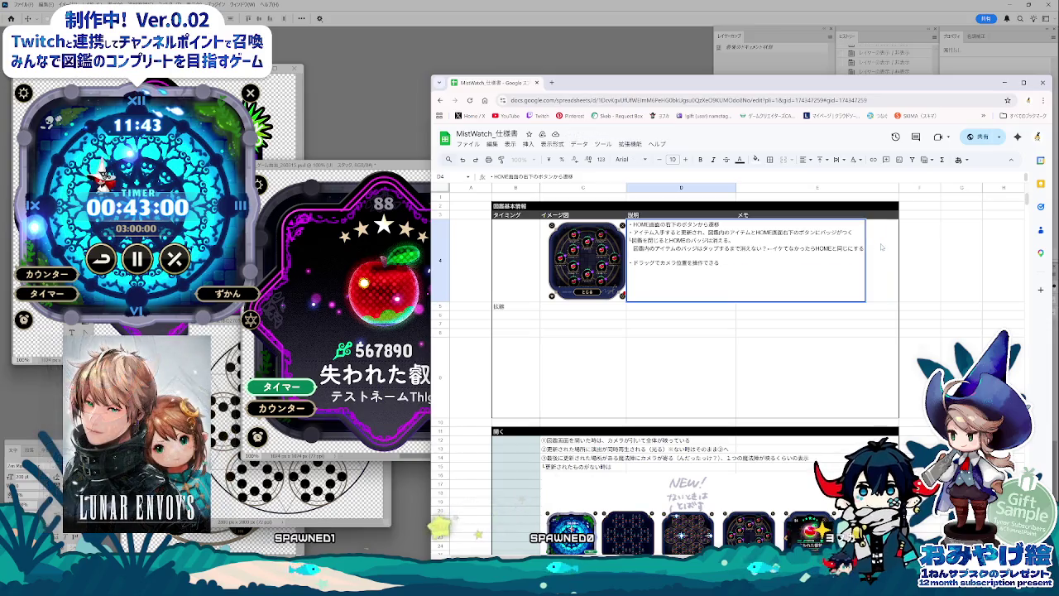
{"action": "left_click", "coordinate": [624, 317]}
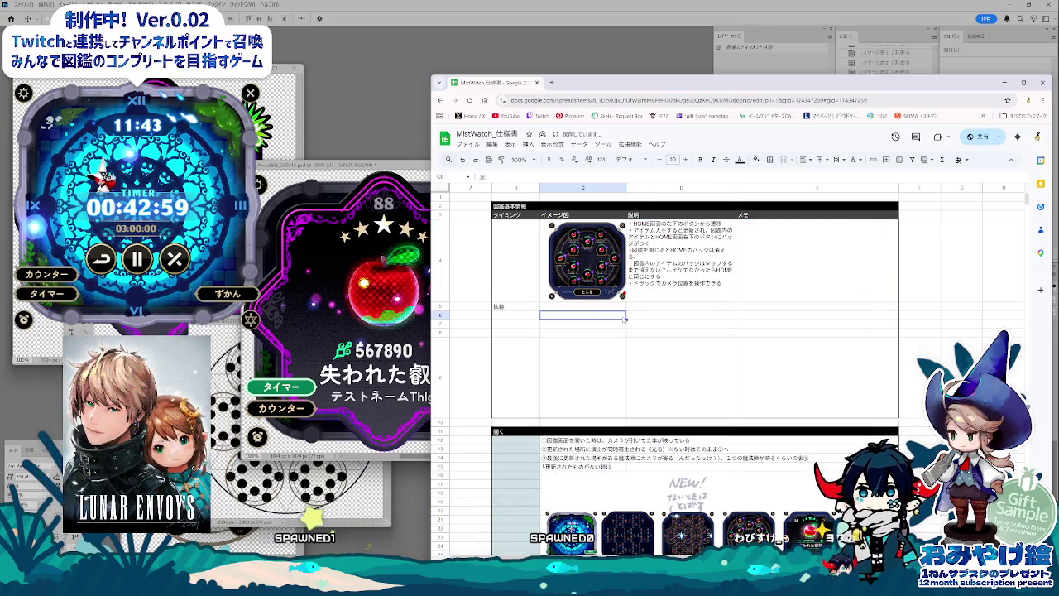
Step: Place the mouse-wheel zoom line in D5 under the 説明 column of the 拡縮 row
{"action": "left_click", "coordinate": [584, 307]}
{"action": "type", "text": "マウスホイールの上下で拡縮（段階でOK） 全体表示してる時にアイテムクリックでそこ中心に拡大？"}
{"action": "left_click", "coordinate": [623, 332]}
{"action": "left_click", "coordinate": [584, 307]}
{"action": "key", "text": "ctrl+x"}
{"action": "left_click", "coordinate": [681, 306]}
{"action": "key", "text": "ctrl+v"}
{"action": "left_click", "coordinate": [704, 333]}
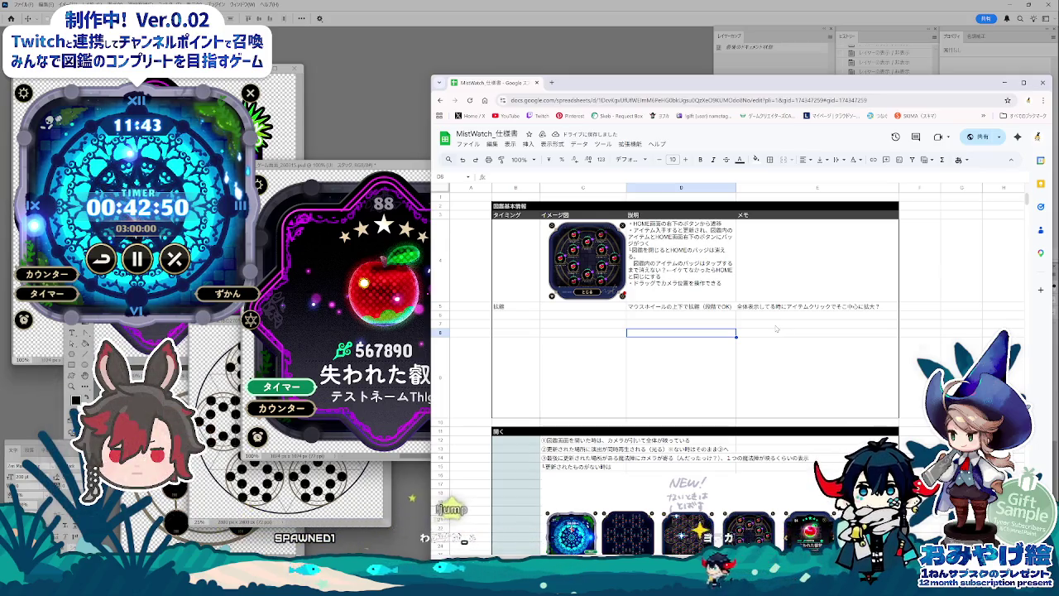
{"action": "left_click", "coordinate": [646, 310]}
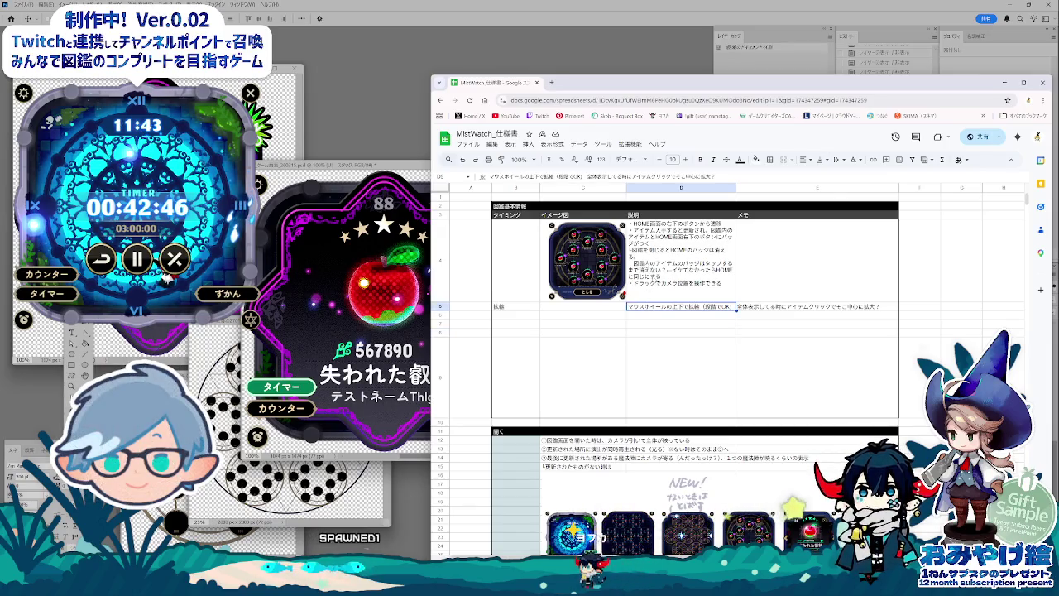
{"action": "double_click", "coordinate": [714, 257]}
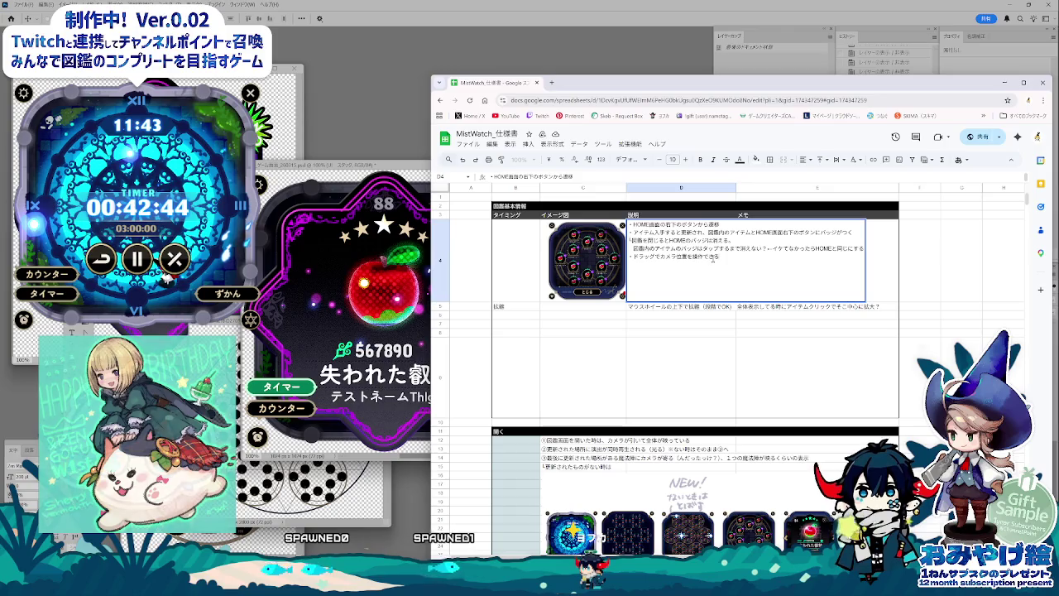
{"action": "left_click", "coordinate": [638, 339]}
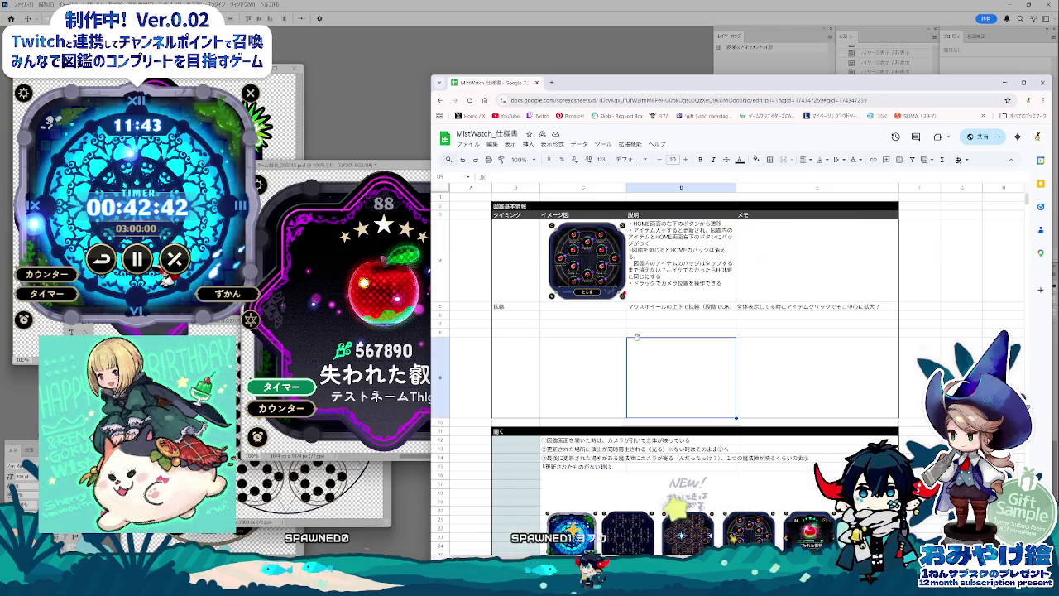
{"action": "key", "text": "Up"}
{"action": "key", "text": "Up"}
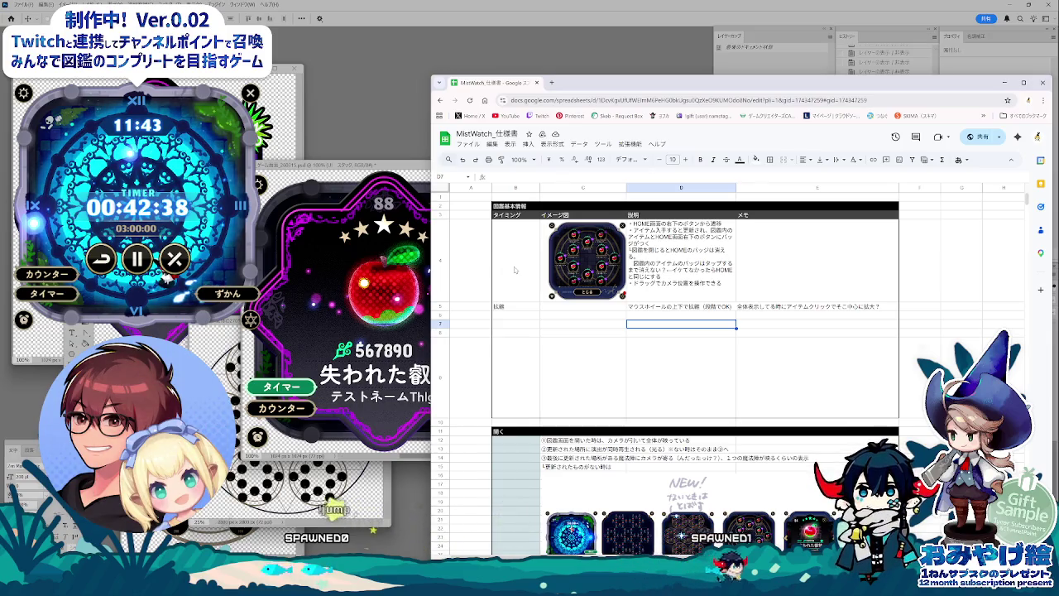
Step: Add a '遷移について' label in B6 and bring up the Notepad stacking notes
{"action": "left_click", "coordinate": [518, 316]}
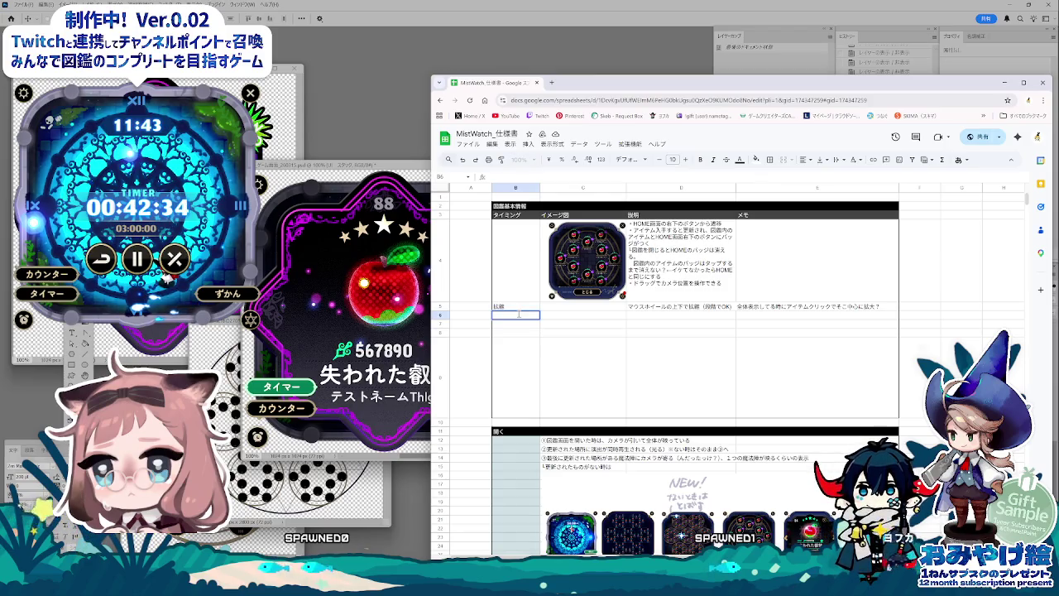
{"action": "type", "text": "画像"}
{"action": "type", "text": "について"}
{"action": "key", "text": "Return"}
{"action": "left_click", "coordinate": [644, 317]}
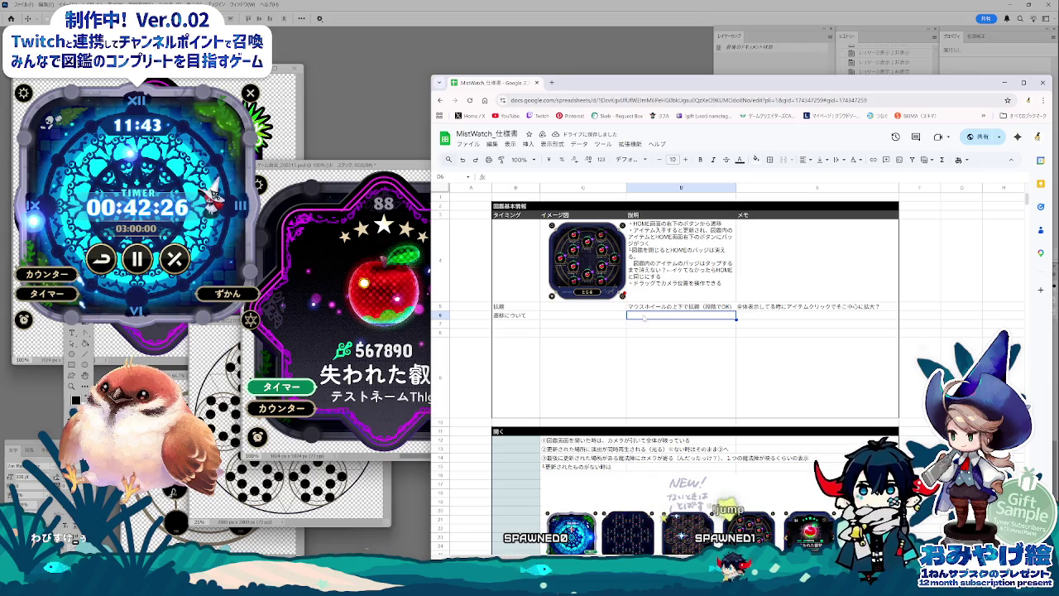
{"action": "key", "text": "alt+Tab"}
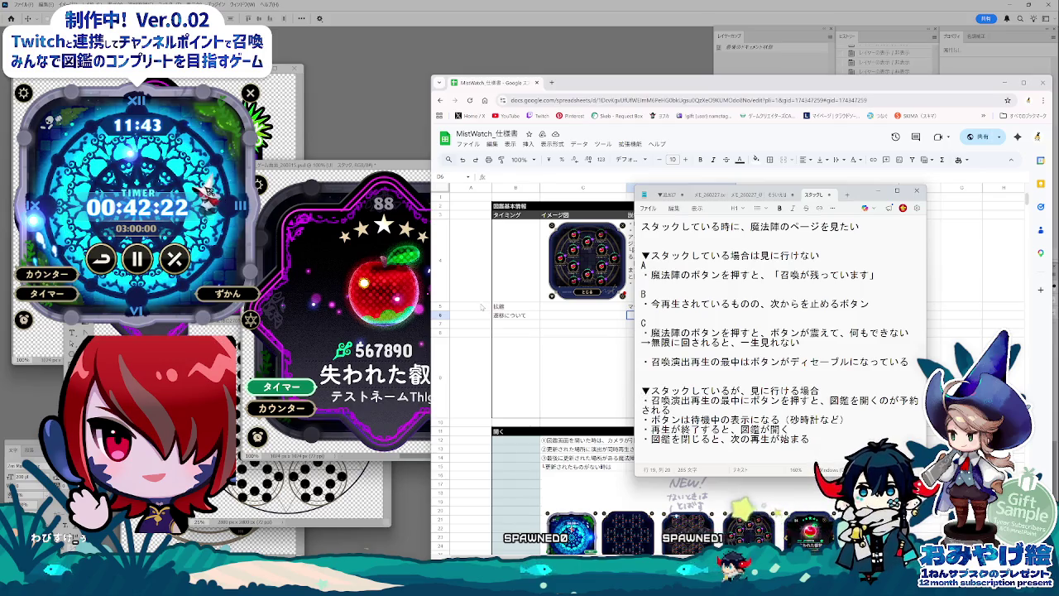
Step: Place the stacking-notes window left beside the sheet and select its closing encyclopedia lines
{"action": "left_click_drag", "start_coordinate": [859, 196], "coordinate": [359, 250]}
{"action": "left_click", "coordinate": [533, 264]}
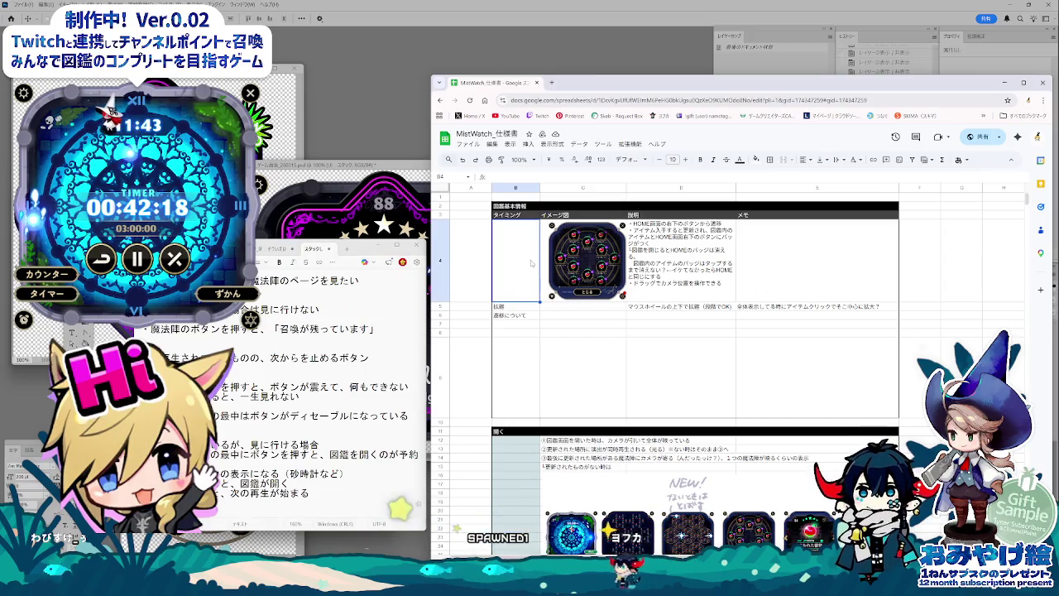
{"action": "left_click", "coordinate": [527, 317]}
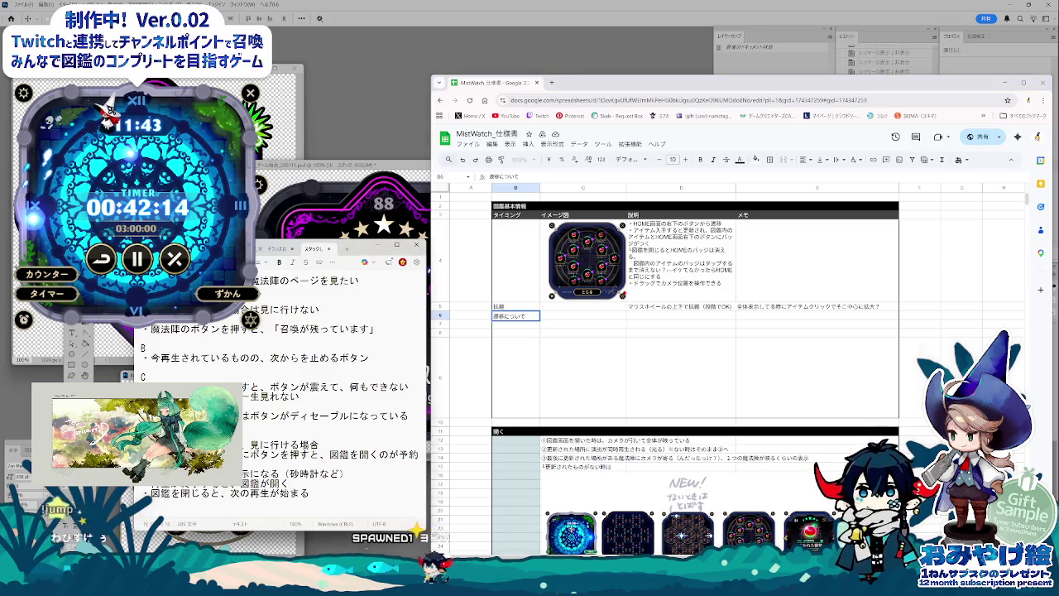
{"action": "left_click_drag", "start_coordinate": [142, 454], "coordinate": [347, 500]}
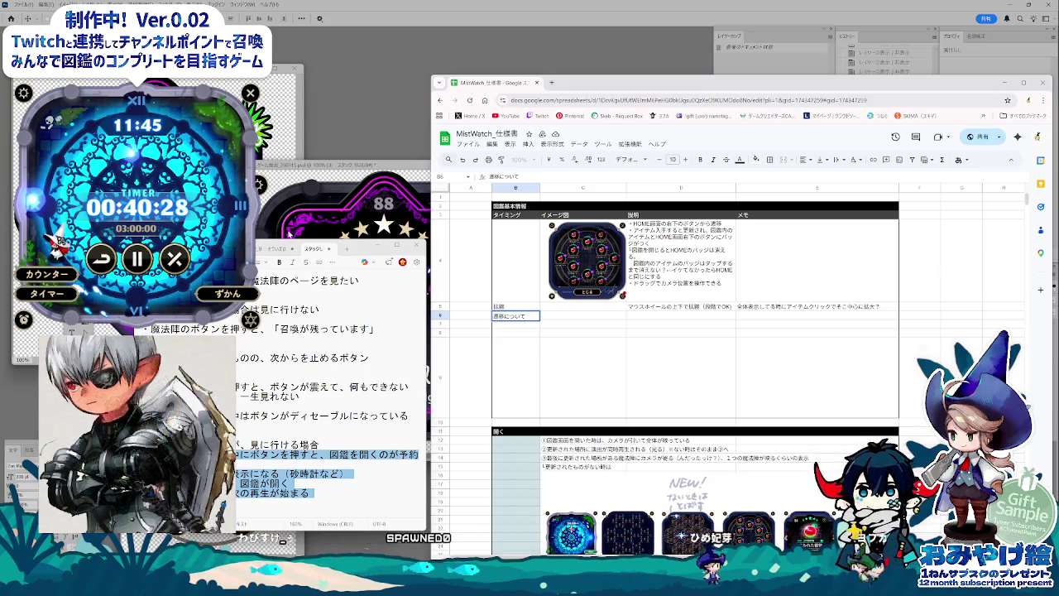
Step: Nudge the Chrome spreadsheet window up-left twice and bring Notepad back in front
{"action": "left_click_drag", "start_coordinate": [622, 83], "coordinate": [598, 72]}
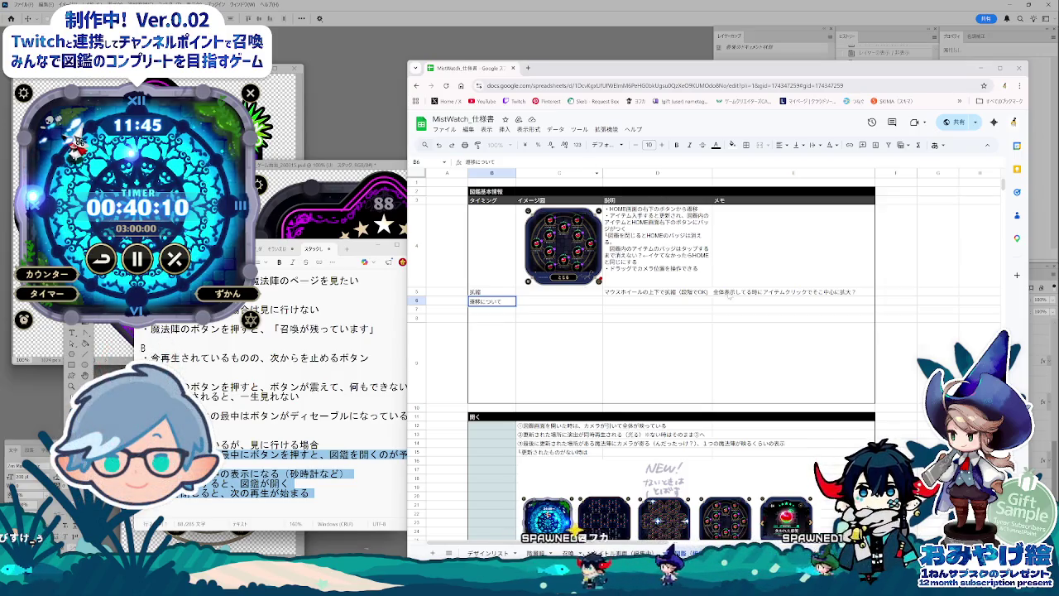
{"action": "left_click_drag", "start_coordinate": [650, 73], "coordinate": [633, 62]}
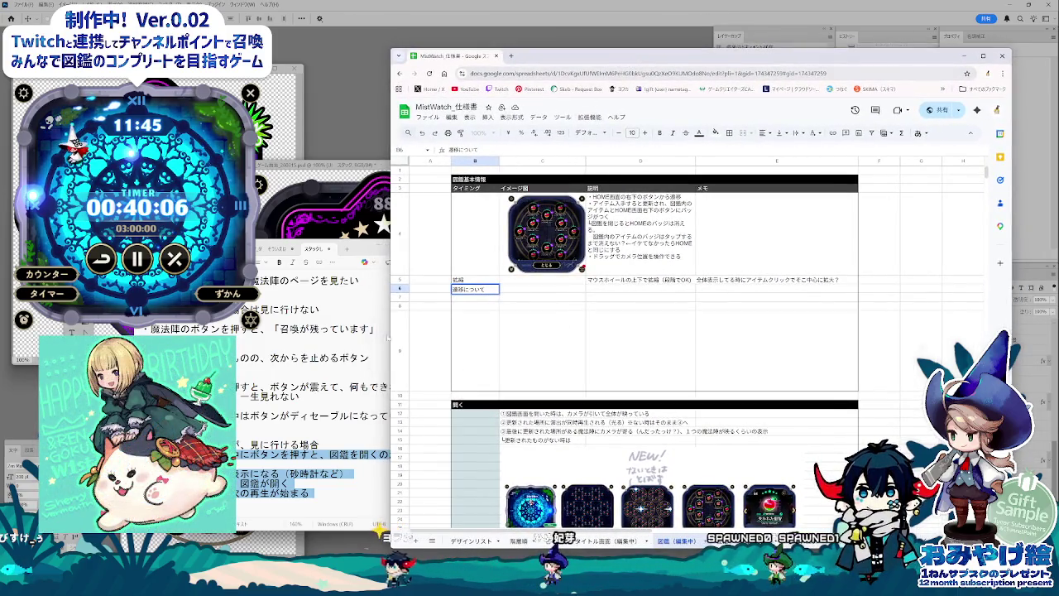
{"action": "key", "text": "alt+Tab"}
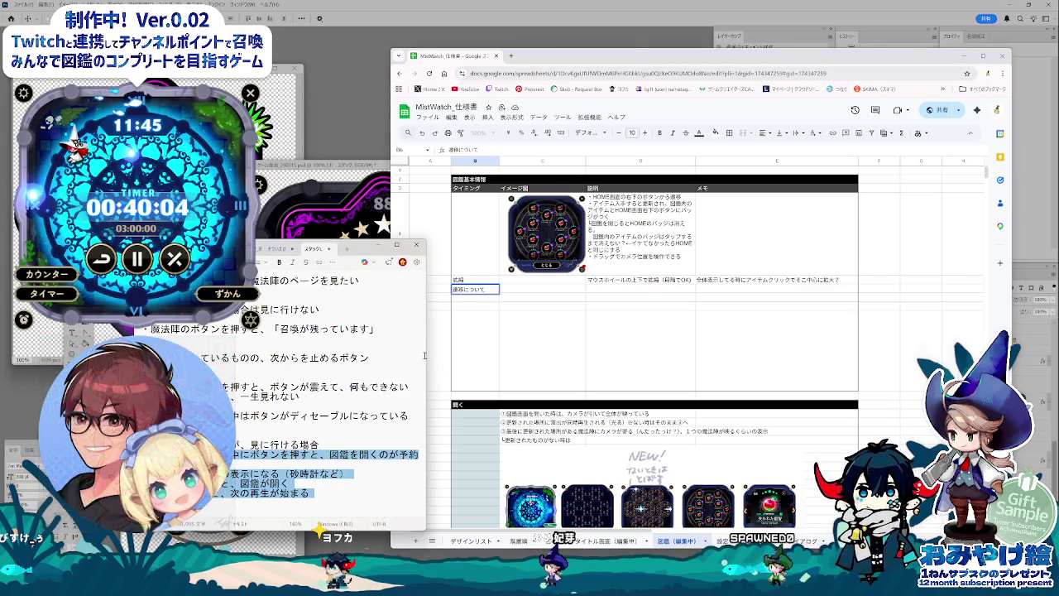